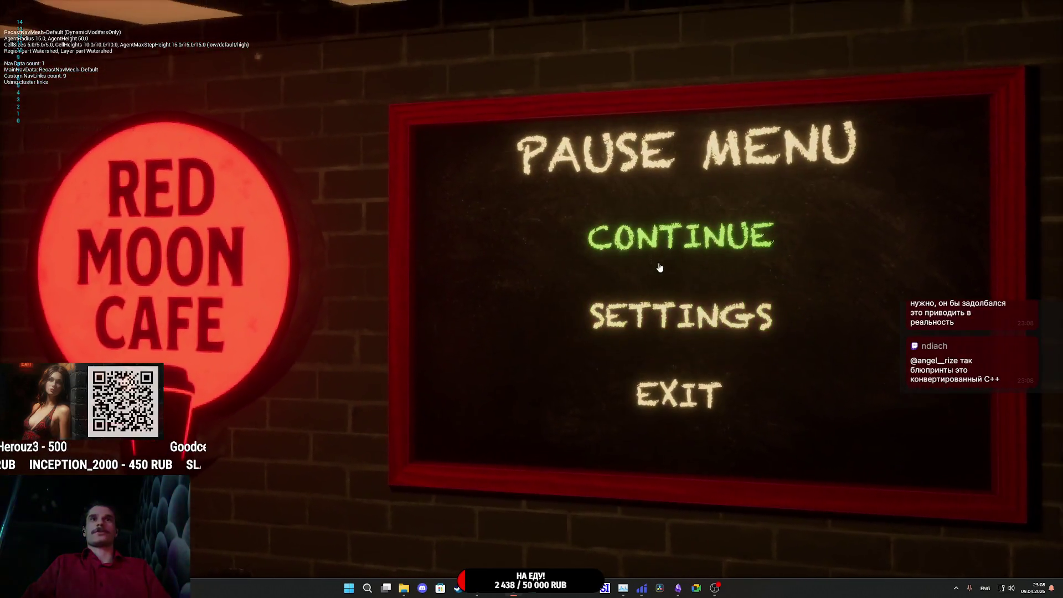
- Start a new game from the pause menu and open the apartment door
{"action": "left_click", "coordinate": [659, 269]}
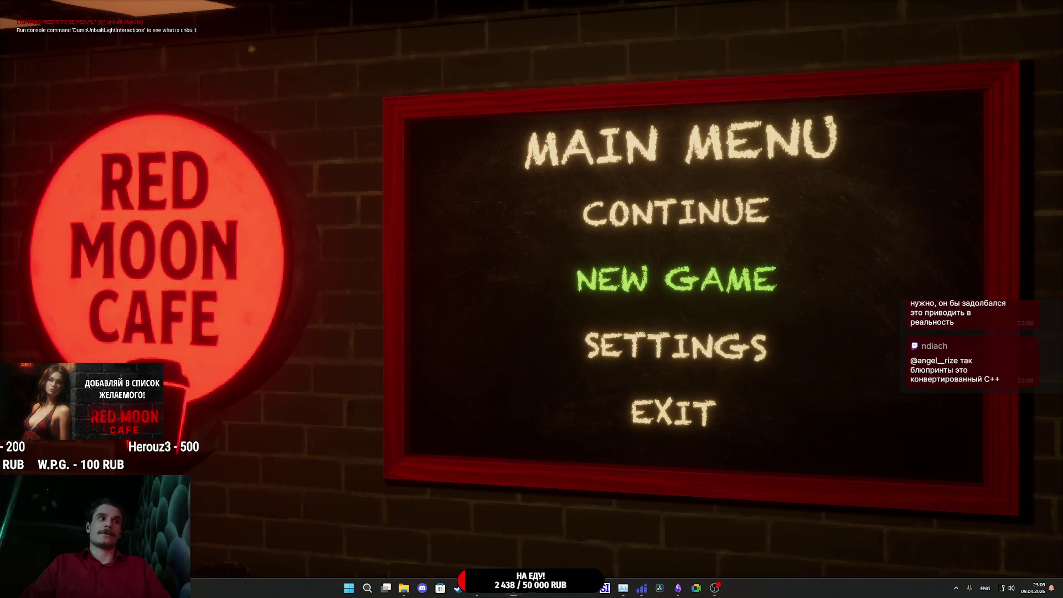
{"action": "left_click", "coordinate": [675, 280]}
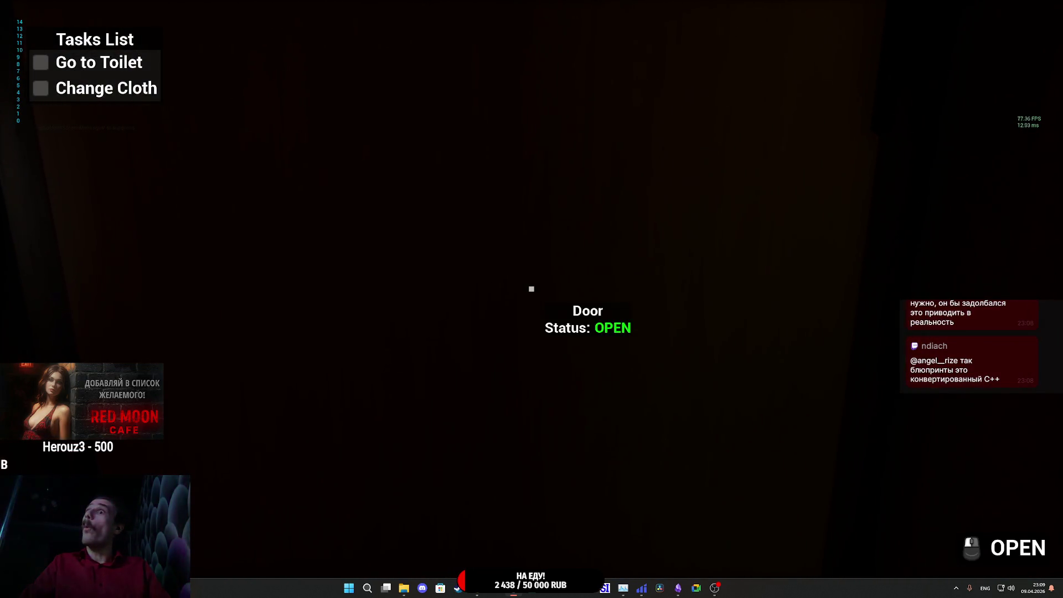
{"action": "left_click", "coordinate": [531, 288]}
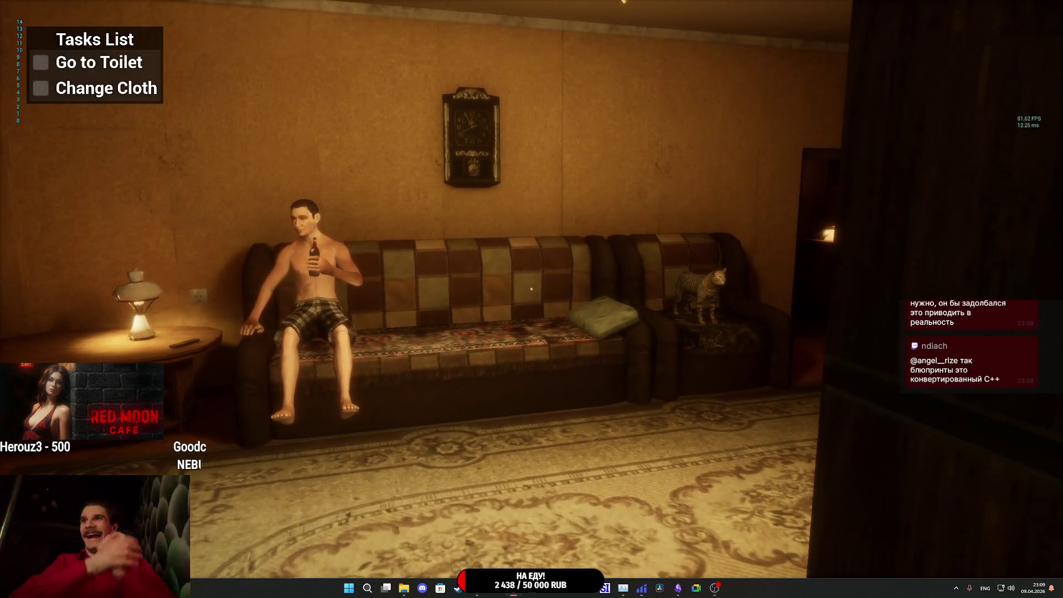
- Walk up to the cat on the armchair, look around, and pause the game
{"action": "key", "text": "w"}
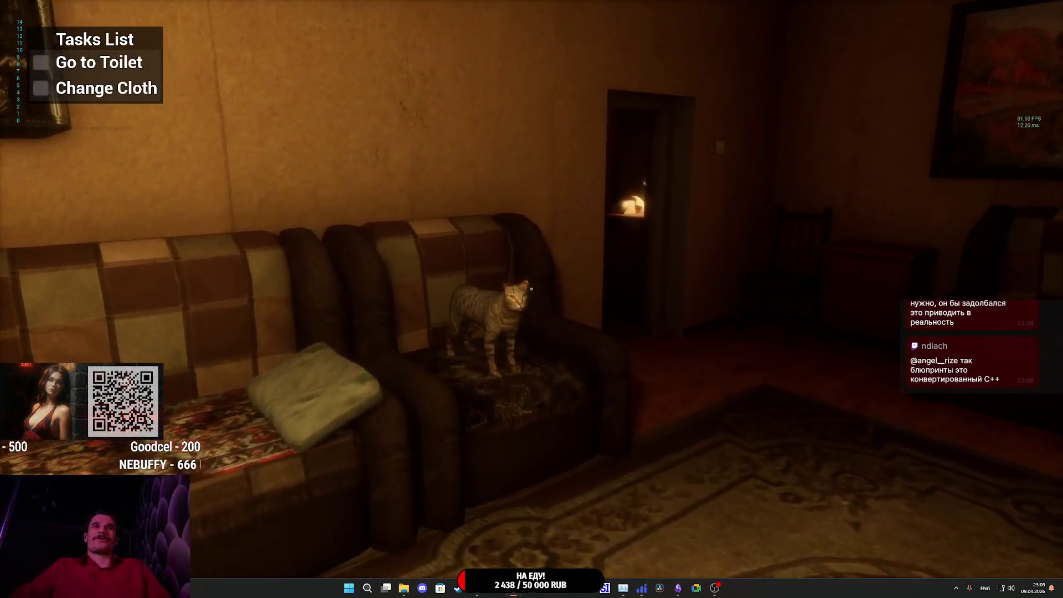
{"action": "key", "text": "w"}
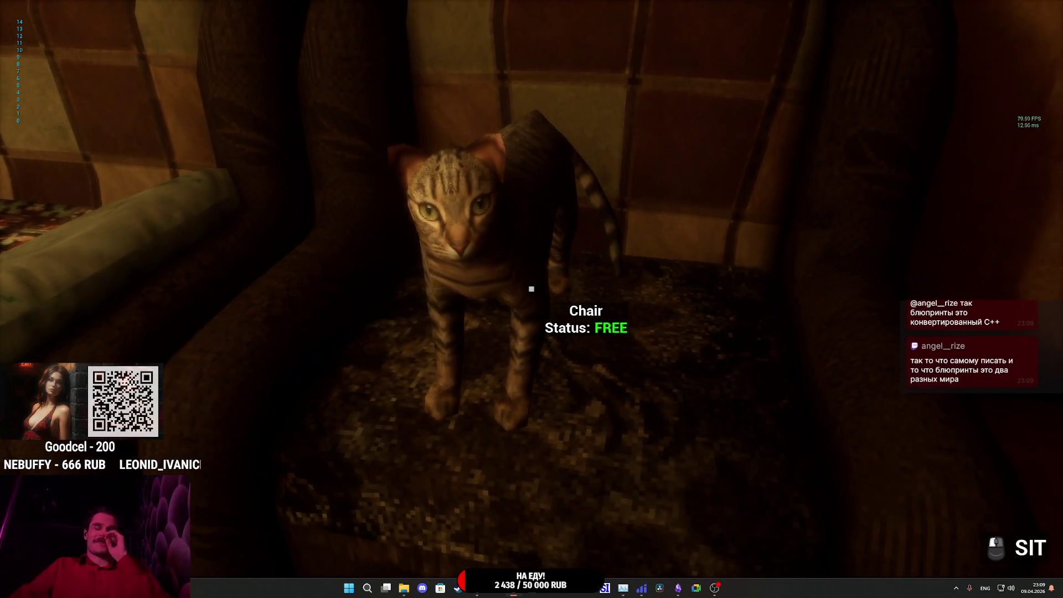
{"action": "key", "text": "Tab"}
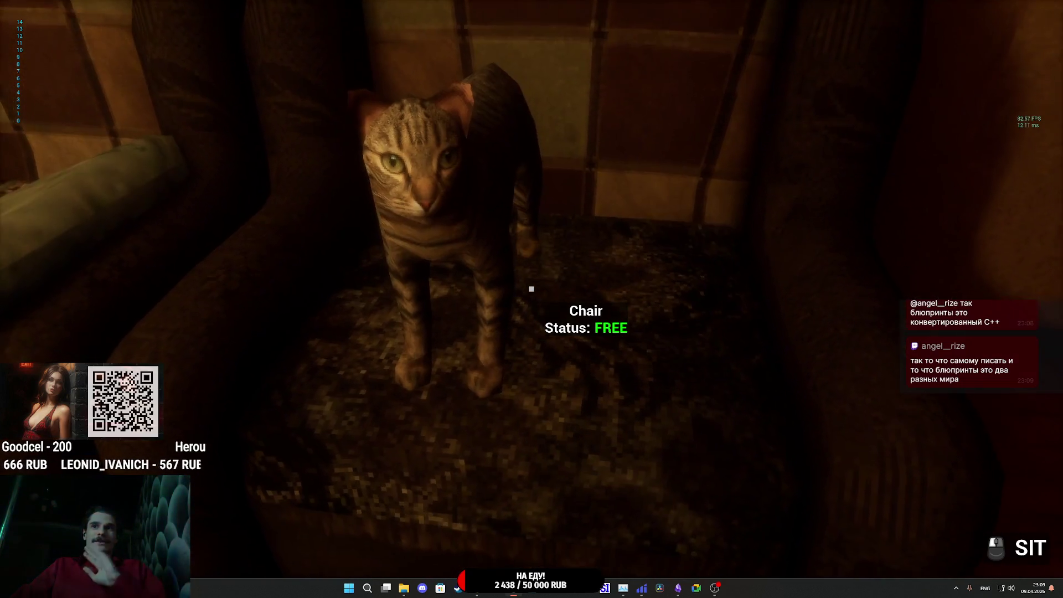
{"action": "key", "text": "Escape"}
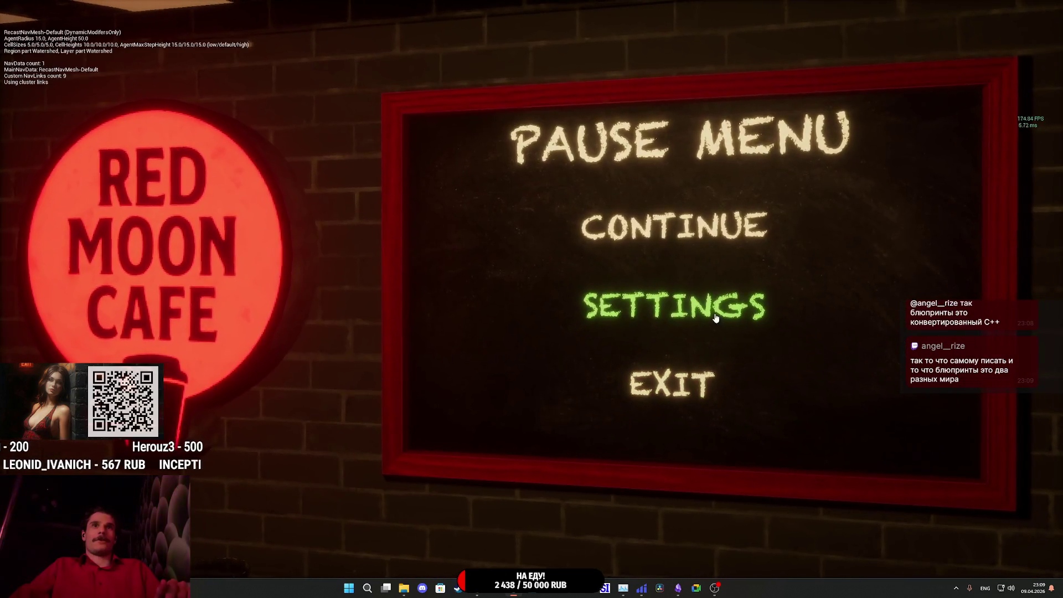
- Set Control Hints to HIDE in the Gameplay settings and resume play
{"action": "left_click", "coordinate": [634, 303]}
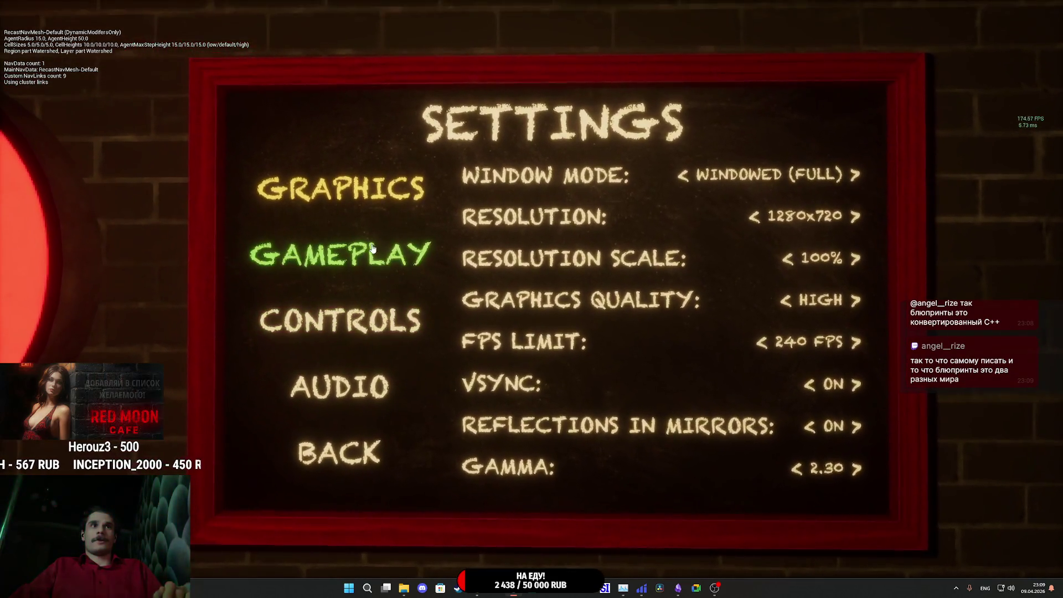
{"action": "left_click", "coordinate": [333, 244]}
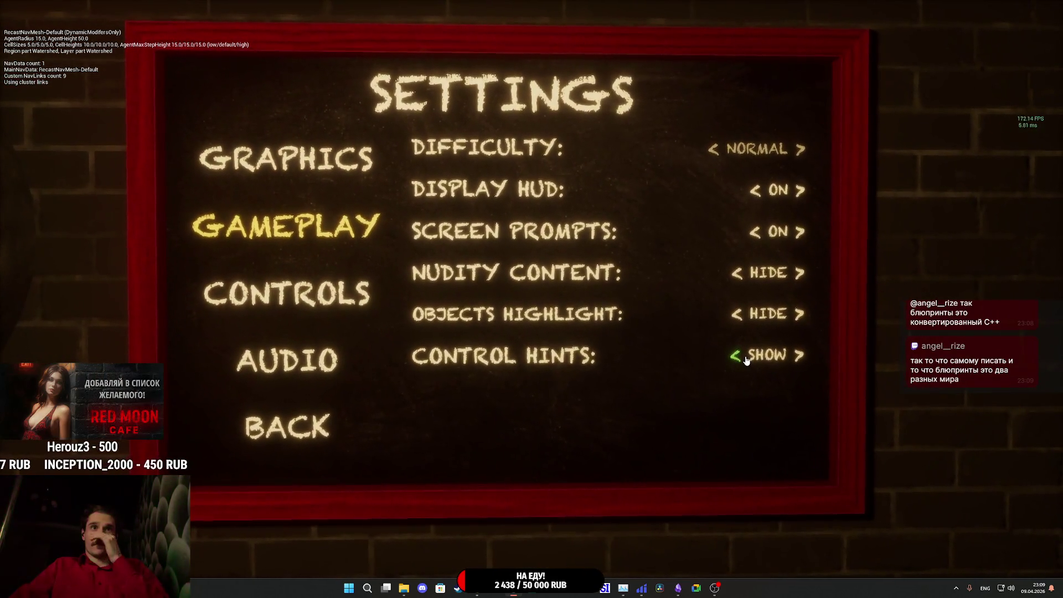
{"action": "left_click", "coordinate": [743, 361]}
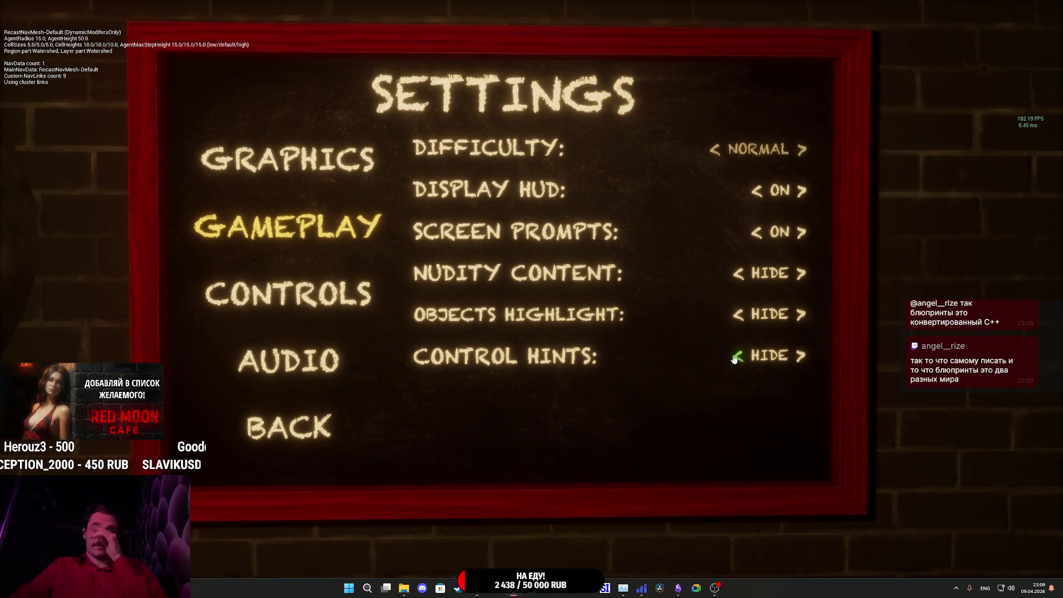
{"action": "key", "text": "Escape"}
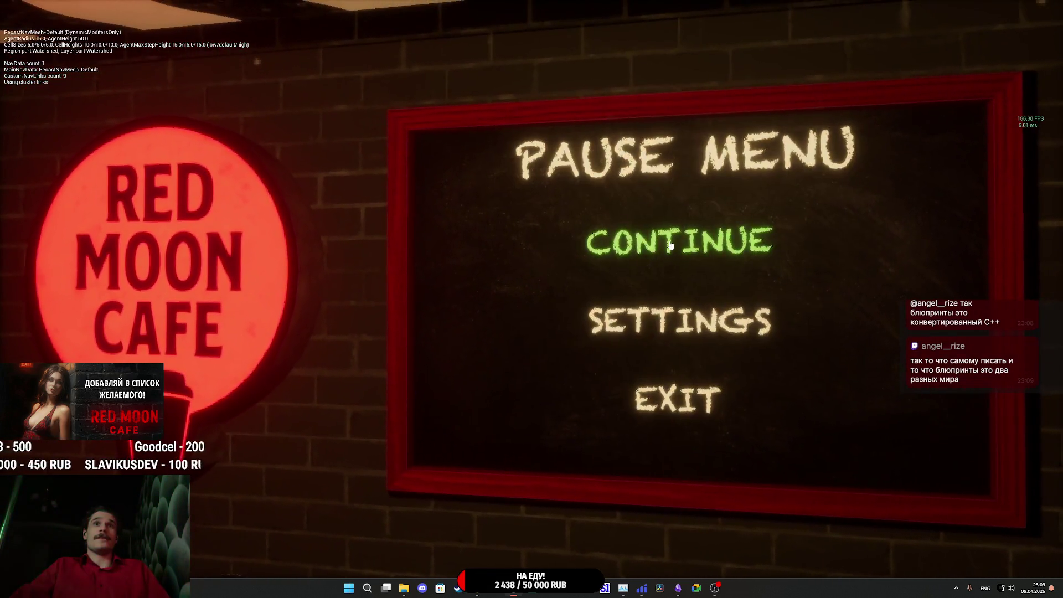
{"action": "left_click", "coordinate": [675, 238]}
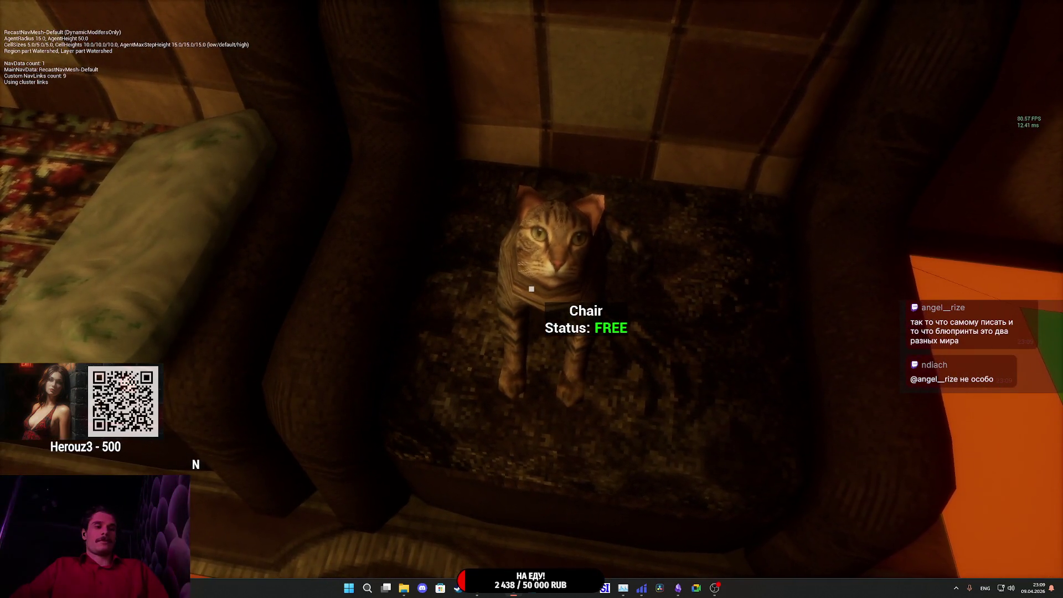
- Pause again, turn Display HUD OFF in Gameplay settings, and resume
{"action": "key", "text": "Escape"}
{"action": "left_click", "coordinate": [677, 308]}
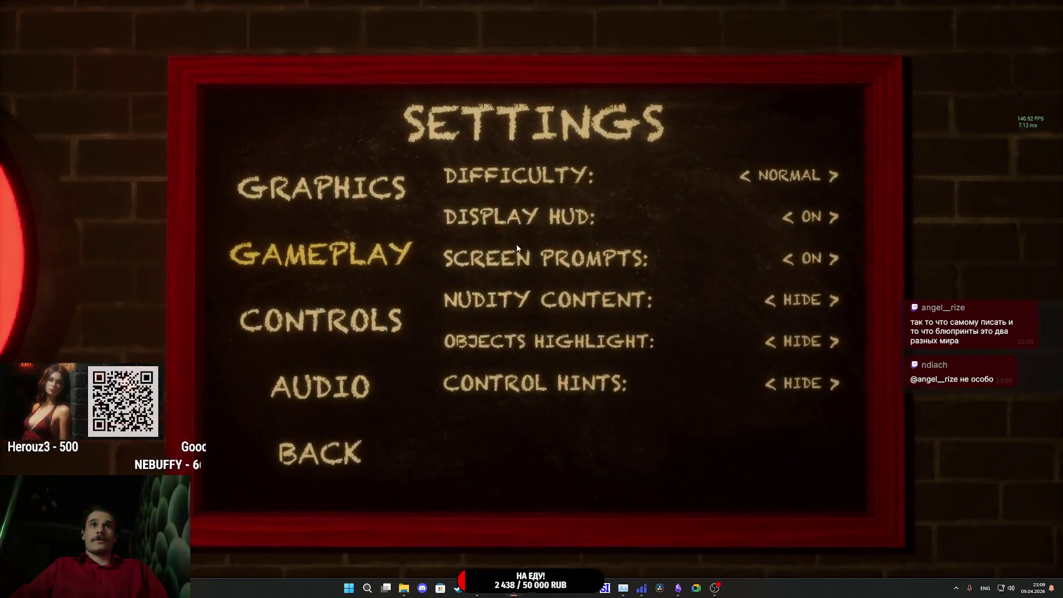
{"action": "left_click", "coordinate": [769, 220]}
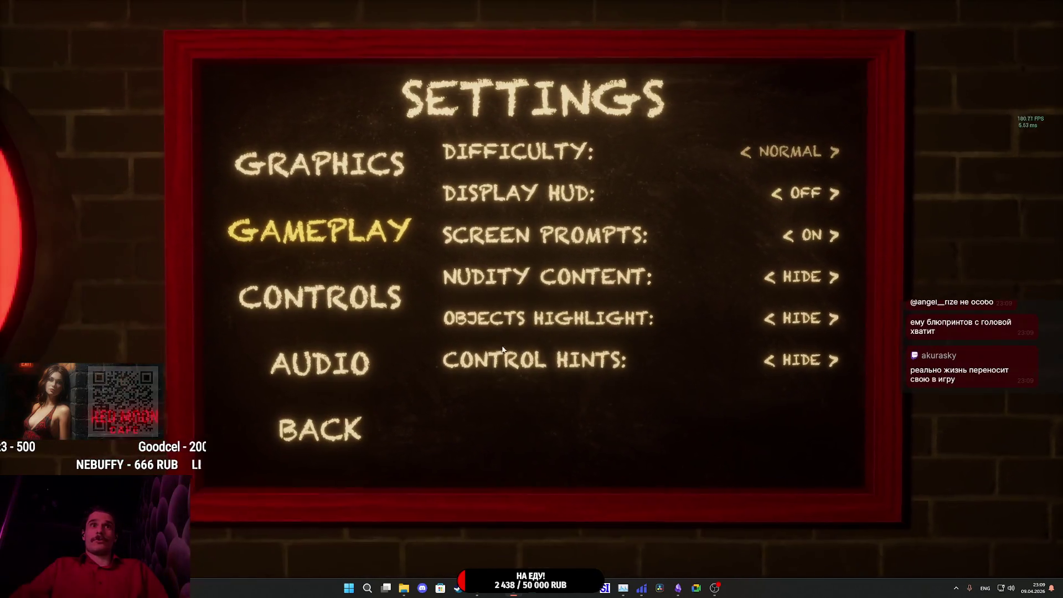
{"action": "left_click", "coordinate": [338, 415]}
{"action": "key", "text": "Escape"}
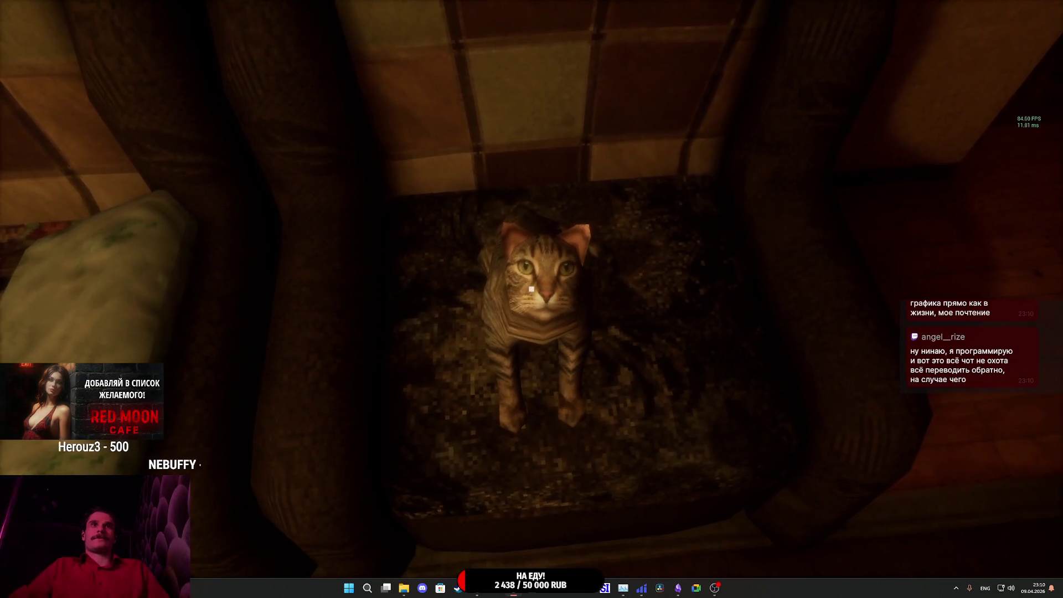
- Pet the cat, then stop the session and return to the Main_Menu cafe scene in the editor
{"action": "key", "text": "e"}
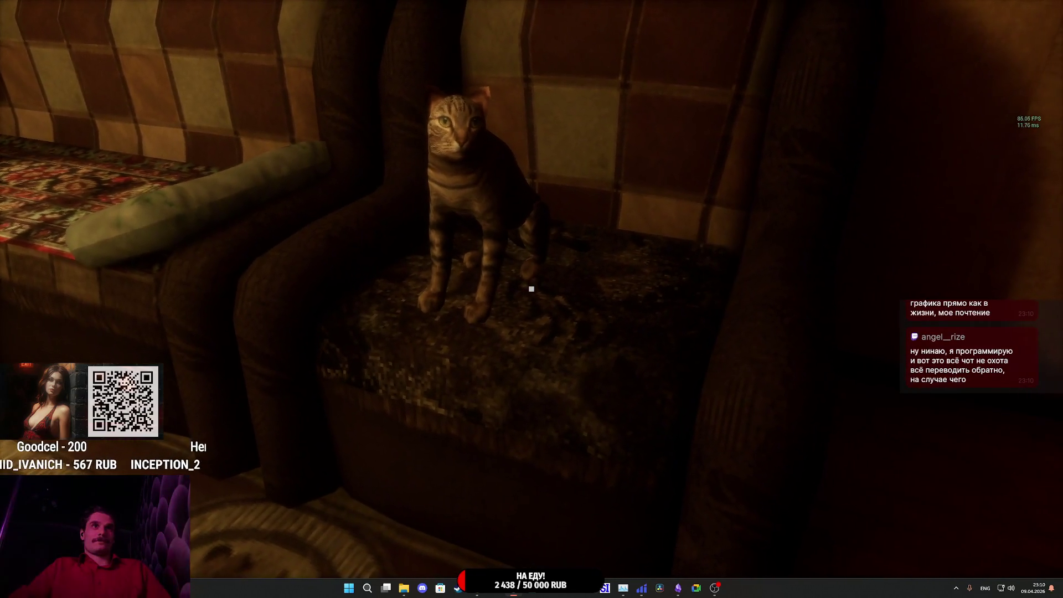
{"action": "key", "text": "Escape"}
{"action": "key", "text": "alt+p"}
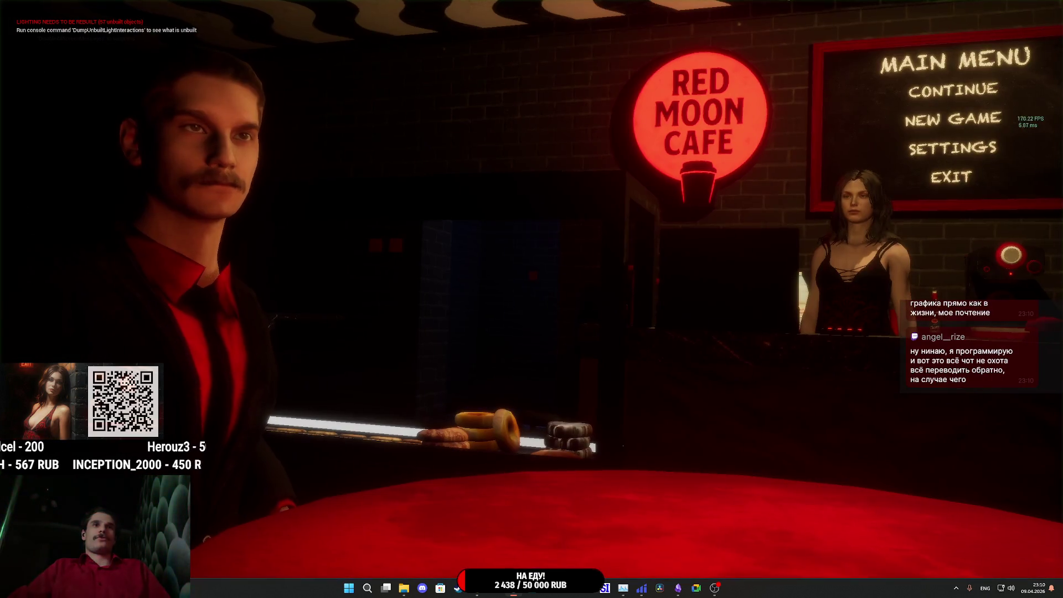
{"action": "key", "text": "Escape"}
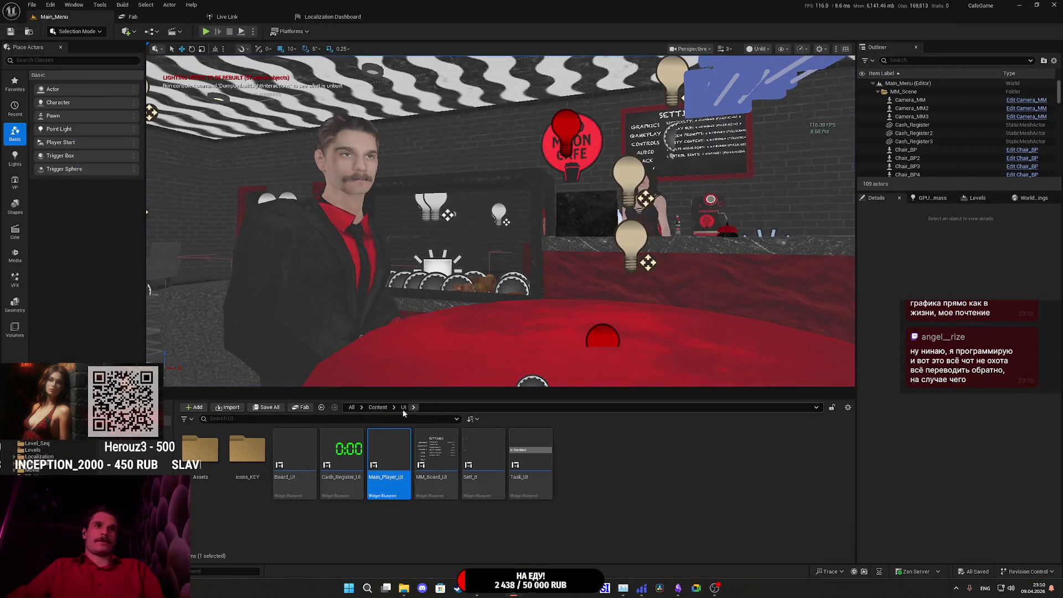
- Browse from Content into ThirdPersonBP > Maps and load ThirdPersonExampleMap
{"action": "left_click", "coordinate": [378, 408]}
{"action": "scroll", "coordinate": [282, 516], "scroll_direction": "down", "scroll_amount": 1}
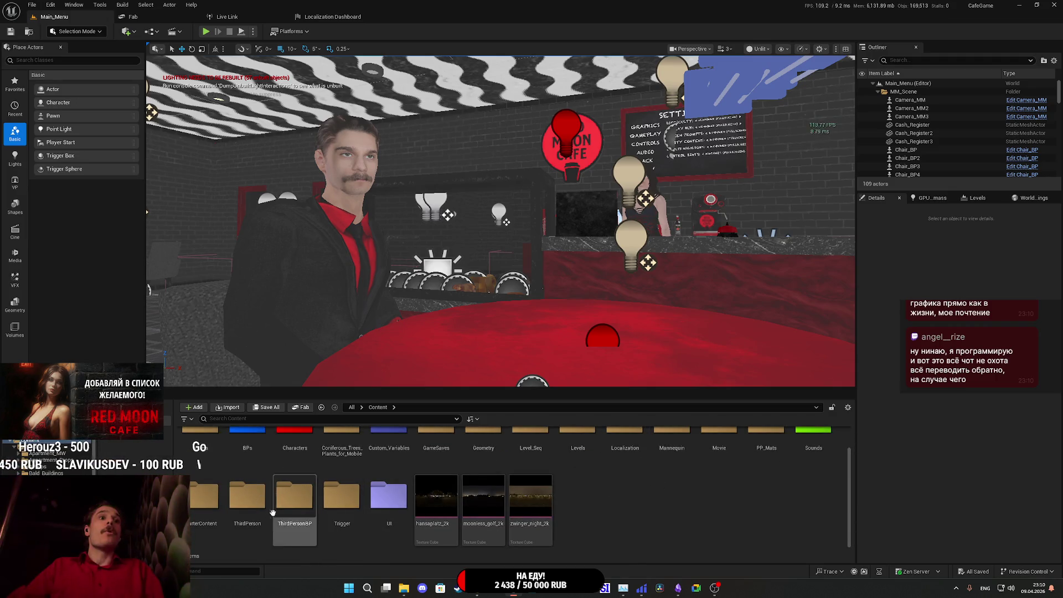
{"action": "double_click", "coordinate": [303, 515]}
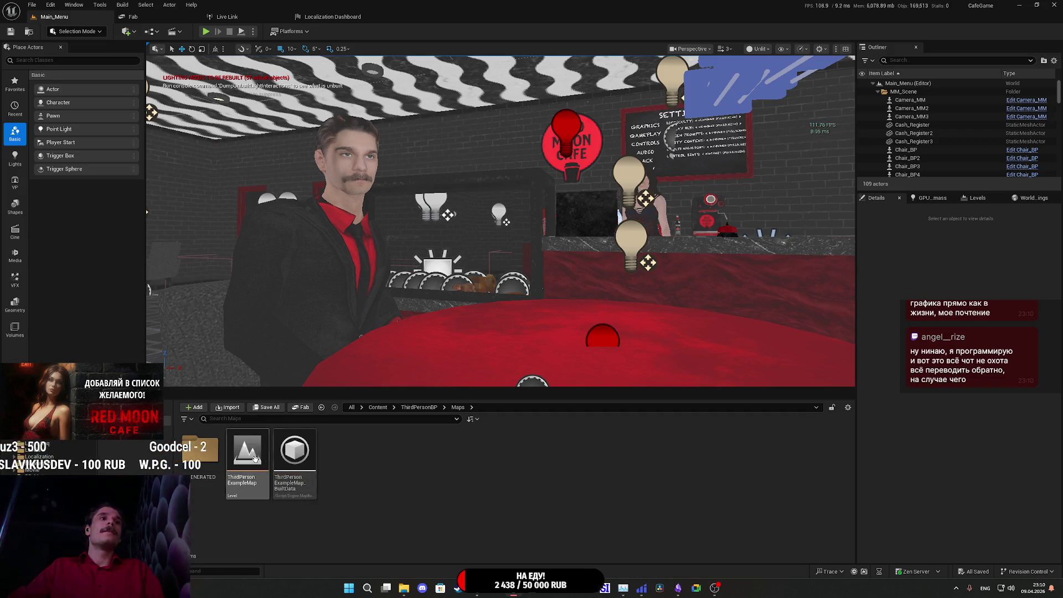
{"action": "double_click", "coordinate": [254, 457]}
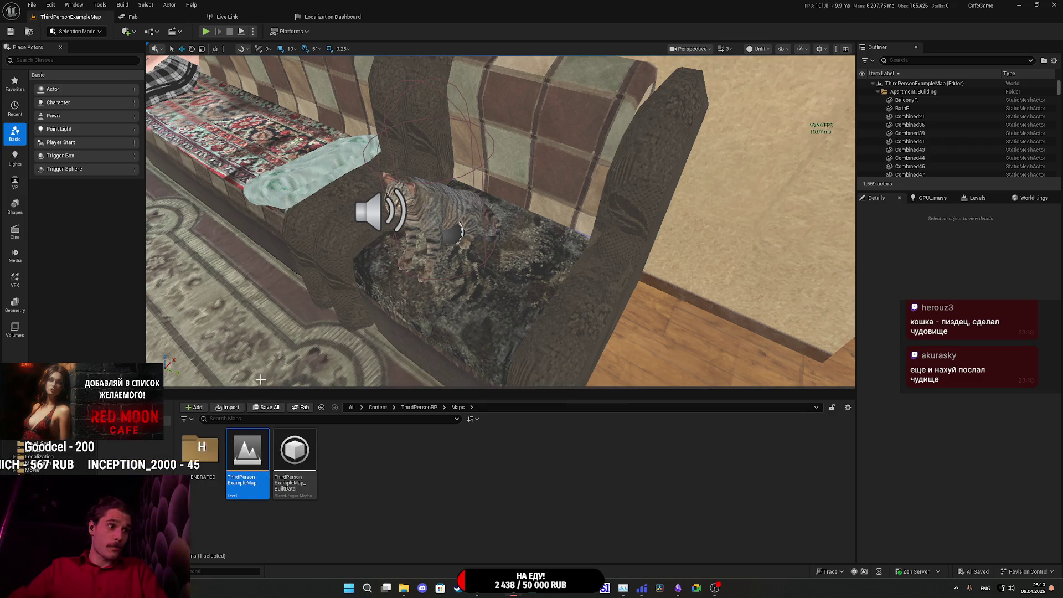
- Play the ThirdPersonExampleMap level in the editor in fullscreen
{"action": "scroll", "coordinate": [250, 273], "scroll_direction": "up", "scroll_amount": 5}
{"action": "scroll", "coordinate": [360, 251], "scroll_direction": "down", "scroll_amount": 5}
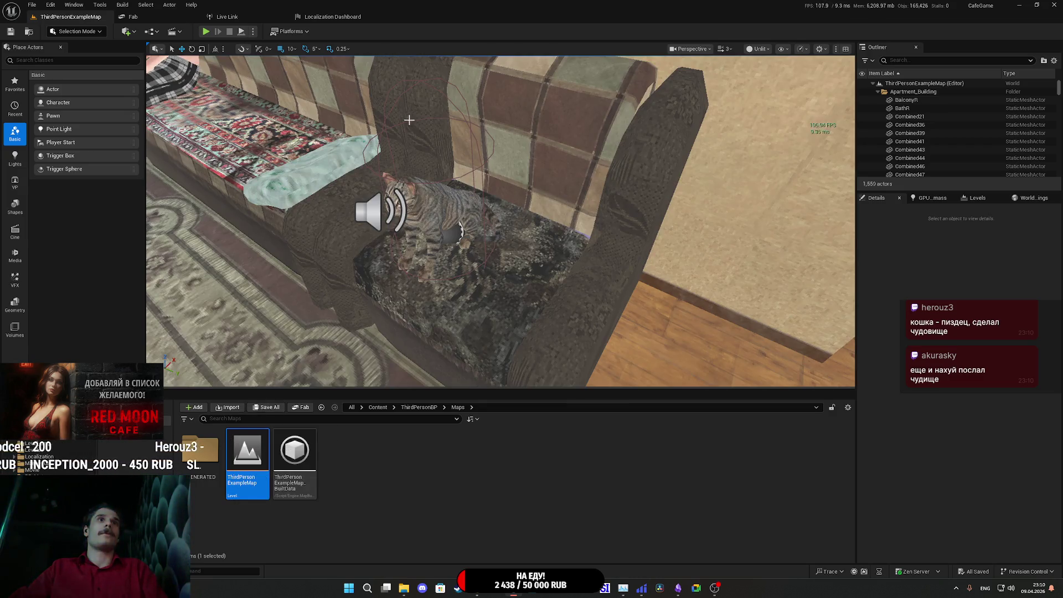
{"action": "scroll", "coordinate": [504, 171], "scroll_direction": "down", "scroll_amount": 3}
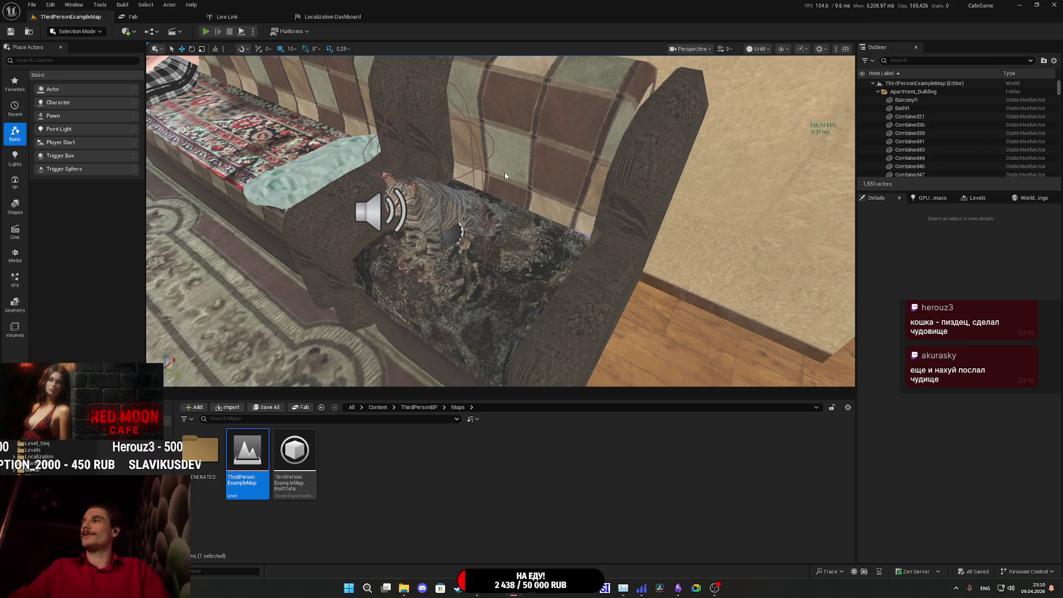
{"action": "key", "text": "alt+p"}
{"action": "key", "text": "F11"}
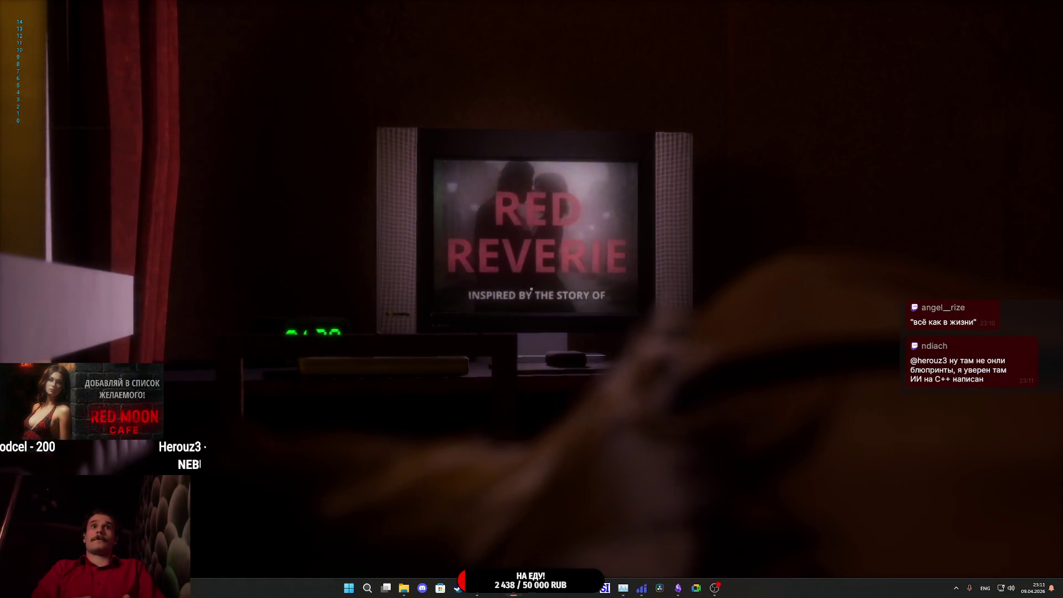
- Stop the play-test, return to the top-level Content folder, and select GL_Female
{"action": "key", "text": "Escape"}
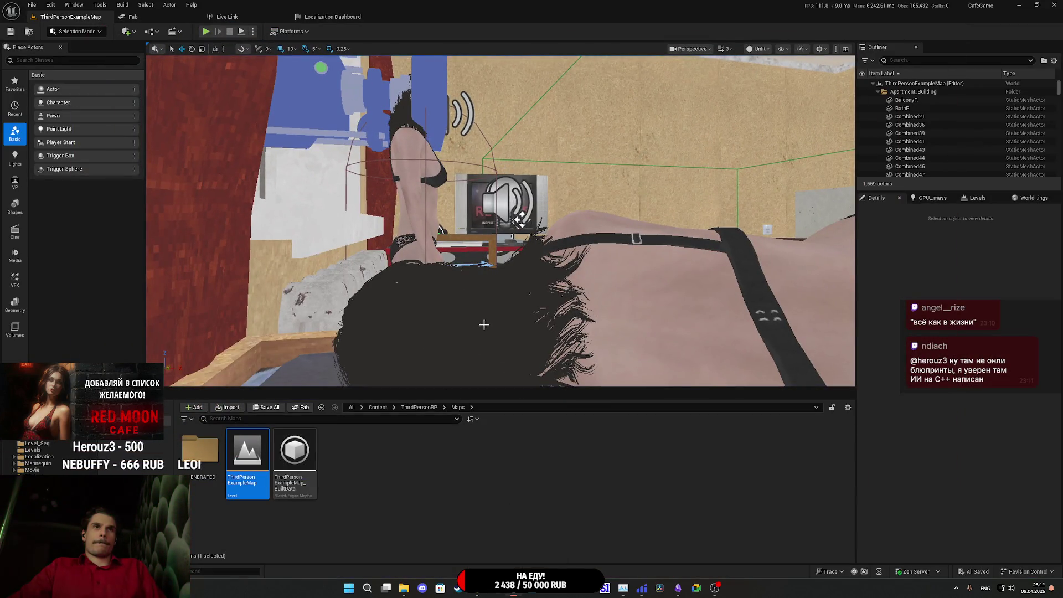
{"action": "left_click", "coordinate": [379, 408]}
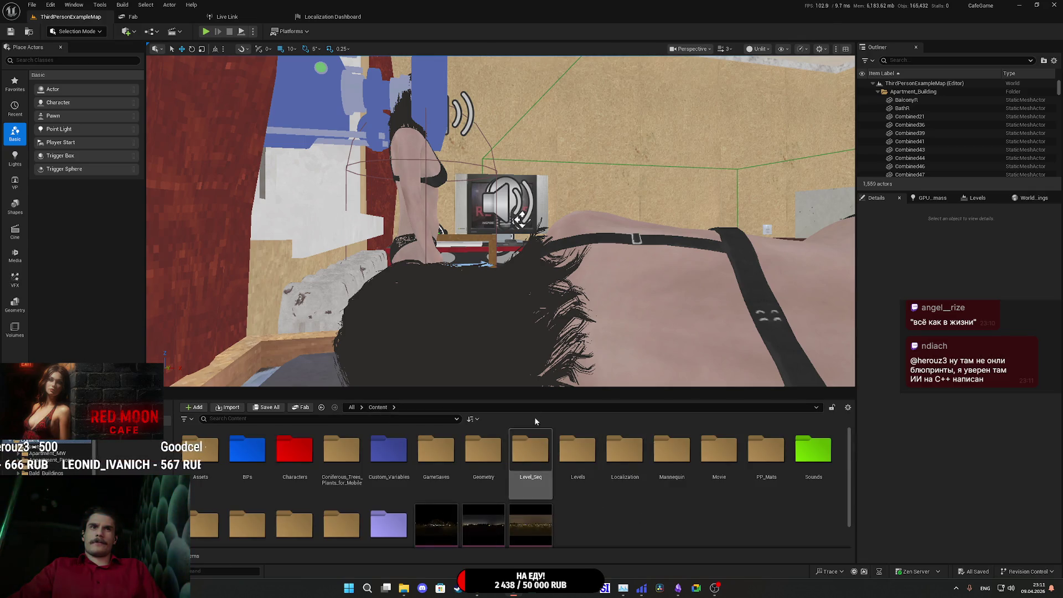
{"action": "left_click", "coordinate": [424, 192]}
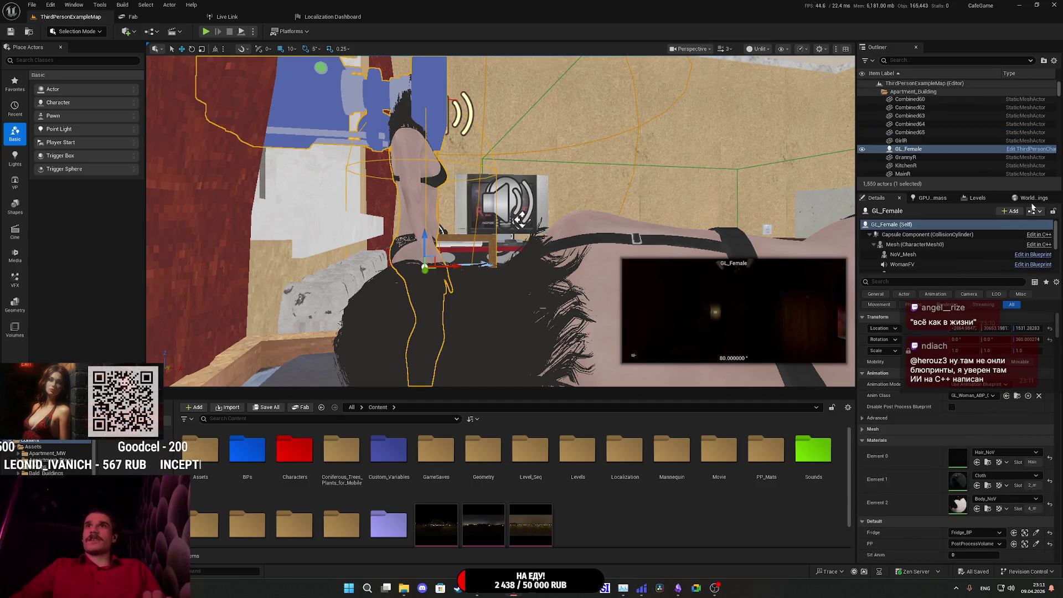
- Open the ThirdPersonCharacter blueprint and view the Footstep graph's Play Sound at Location node
{"action": "double_click", "coordinate": [994, 231]}
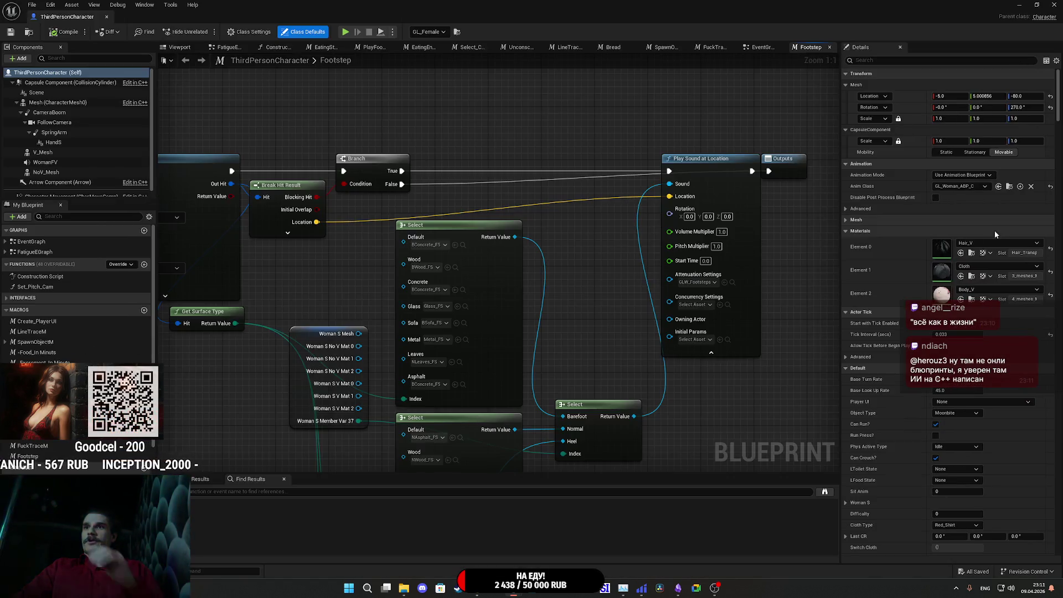
{"action": "scroll", "coordinate": [555, 290], "scroll_direction": "down", "scroll_amount": 6}
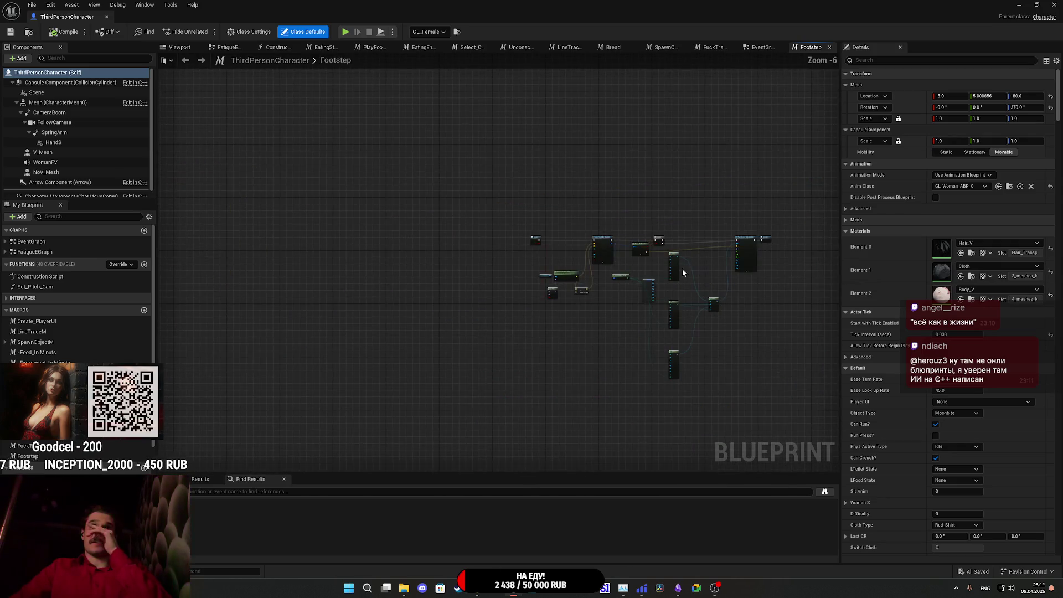
{"action": "scroll", "coordinate": [683, 283], "scroll_direction": "up", "scroll_amount": 6}
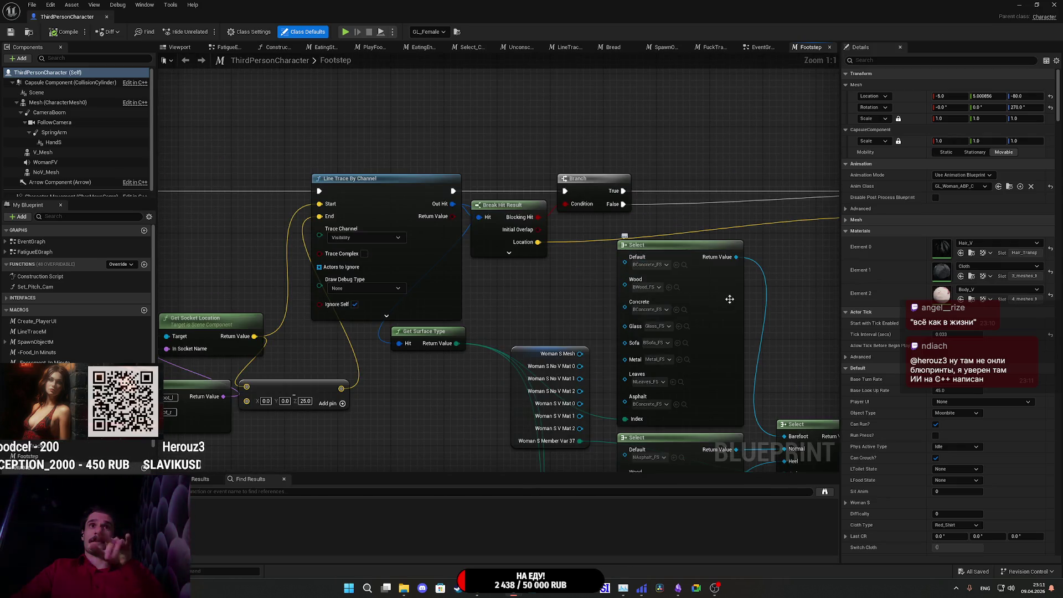
{"action": "left_click_drag", "start_coordinate": [796, 312], "coordinate": [699, 297]}
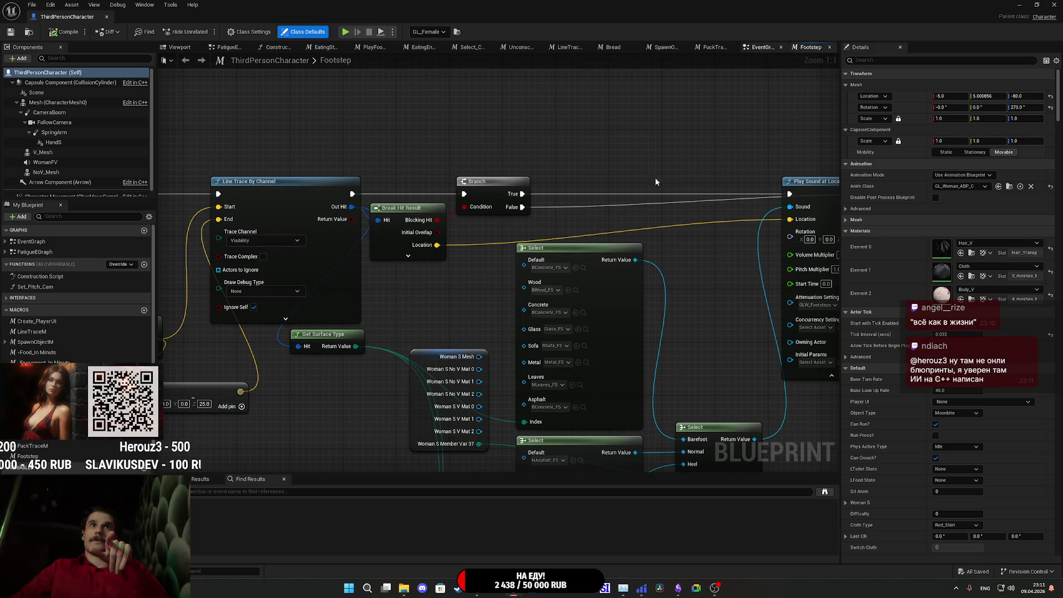
- In the EventGraph, box-select the Set_CS_Mode nodes and drag in the Player_UI variable
{"action": "key", "text": "alt+Left"}
{"action": "scroll", "coordinate": [451, 340], "scroll_direction": "up", "scroll_amount": 3}
{"action": "scroll", "coordinate": [498, 337], "scroll_direction": "down", "scroll_amount": 4}
{"action": "scroll", "coordinate": [497, 336], "scroll_direction": "up", "scroll_amount": 6}
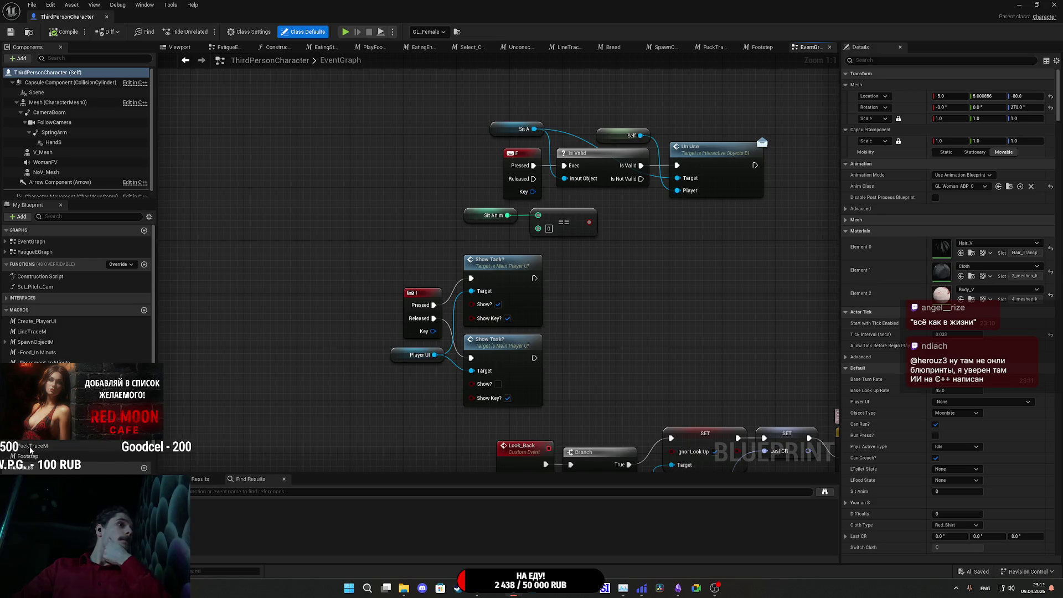
{"action": "scroll", "coordinate": [626, 297], "scroll_direction": "down", "scroll_amount": 5}
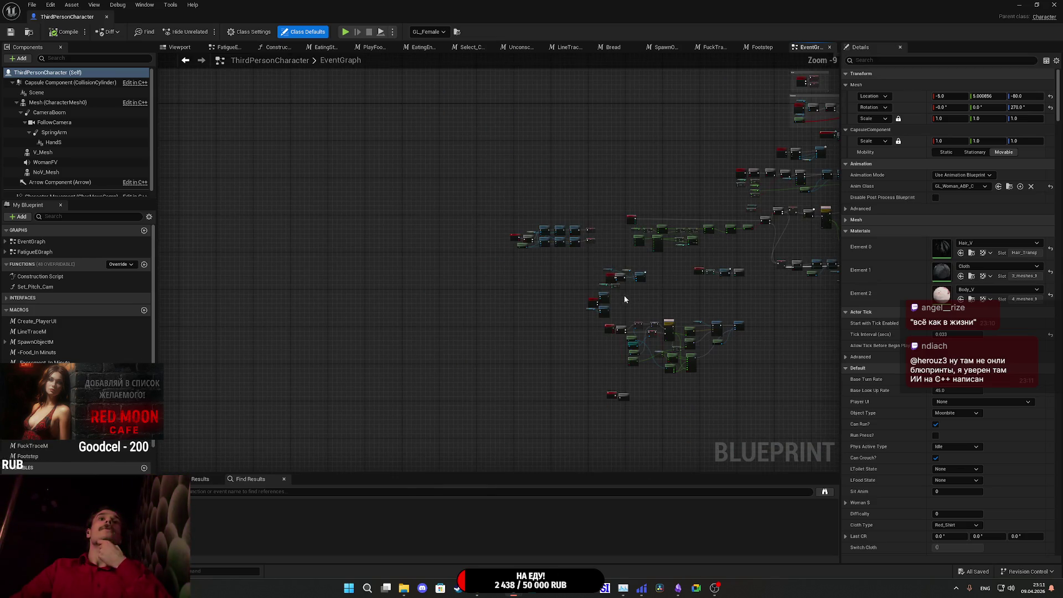
{"action": "scroll", "coordinate": [626, 298], "scroll_direction": "up", "scroll_amount": 4}
{"action": "mouse_move", "coordinate": [339, 391]}
{"action": "left_mouse_down"}
{"action": "mouse_move", "coordinate": [724, 207]}
{"action": "mouse_move", "coordinate": [599, 201]}
{"action": "mouse_move", "coordinate": [488, 219]}
{"action": "mouse_move", "coordinate": [609, 204]}
{"action": "left_mouse_up"}
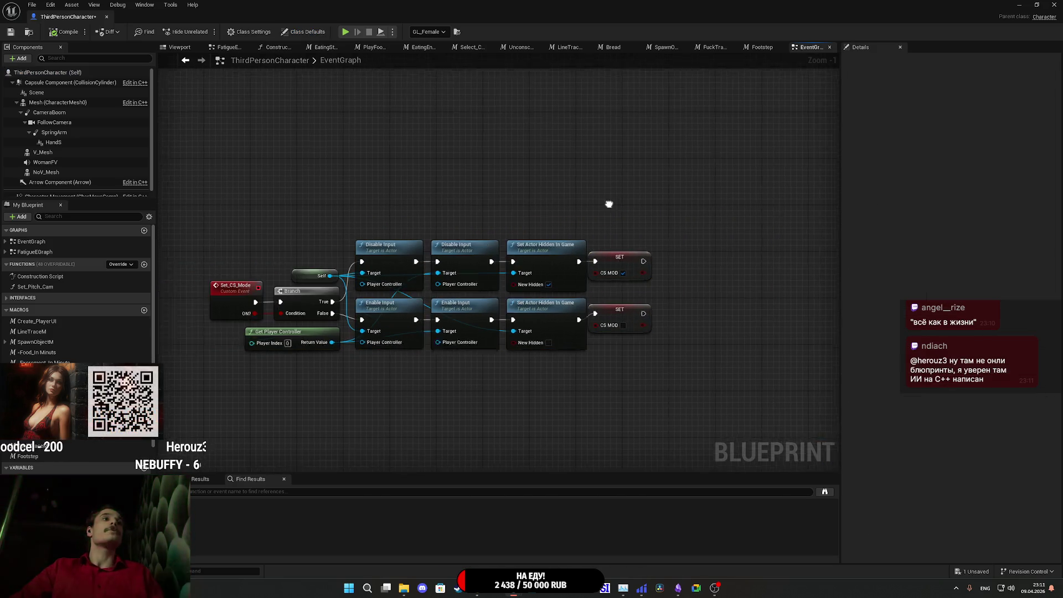
{"action": "scroll", "coordinate": [49, 464], "scroll_direction": "down", "scroll_amount": 4}
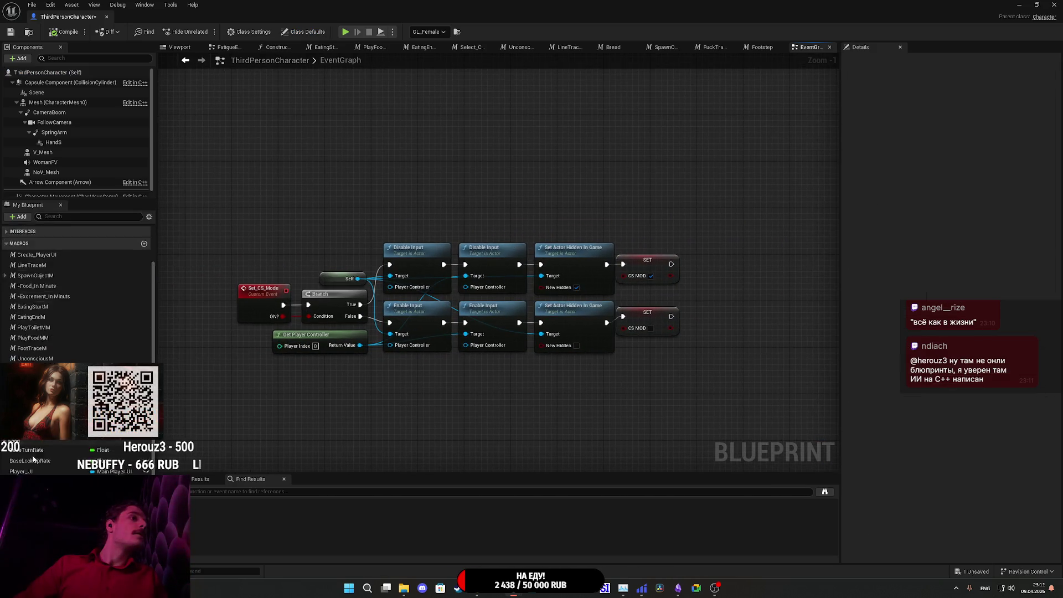
{"action": "left_click_drag", "start_coordinate": [29, 441], "coordinate": [600, 391]}
- Add a Player_UI getter and a Collapsed Set Visibility node after the upper SET
{"action": "left_click", "coordinate": [493, 412]}
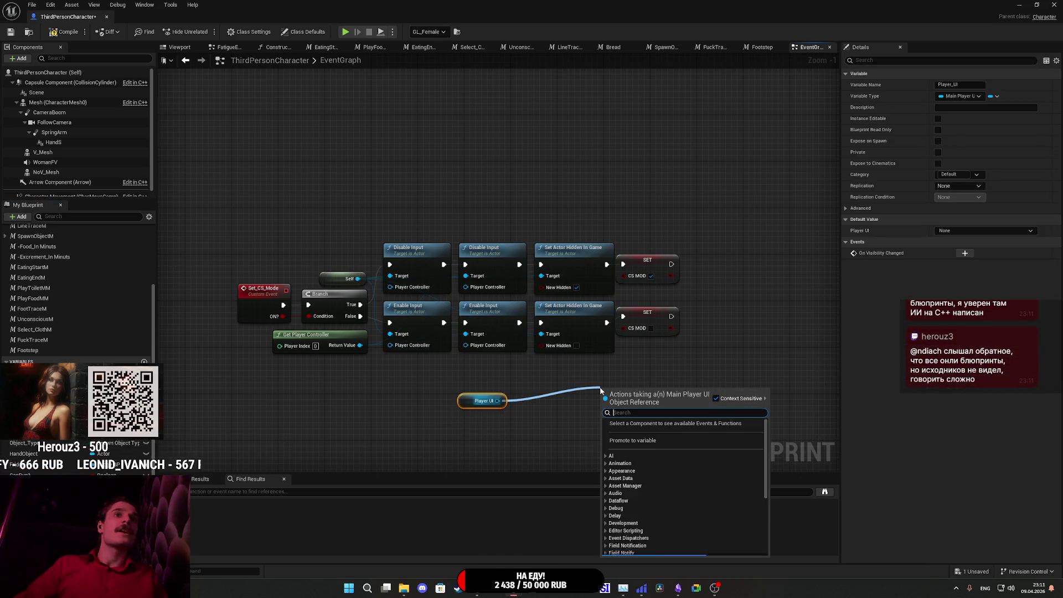
{"action": "type", "text": "set vis"}
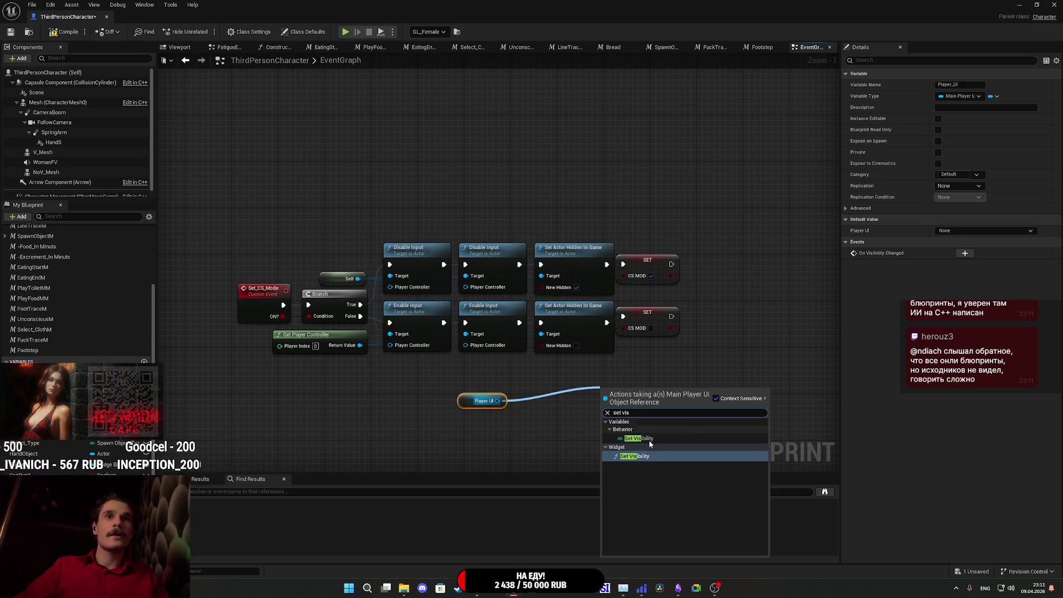
{"action": "left_click", "coordinate": [636, 460]}
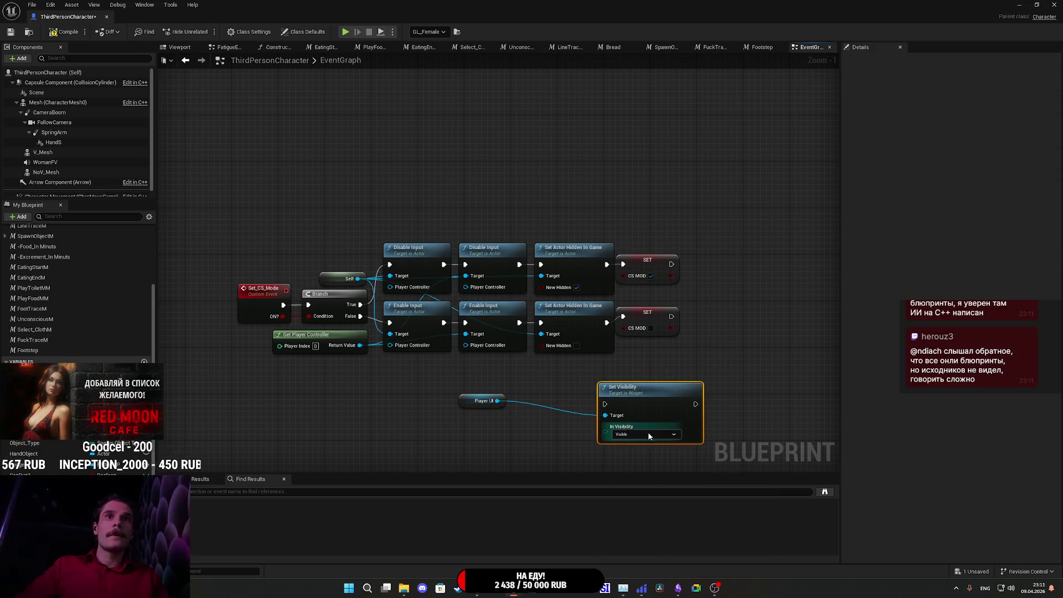
{"action": "left_click", "coordinate": [636, 454]}
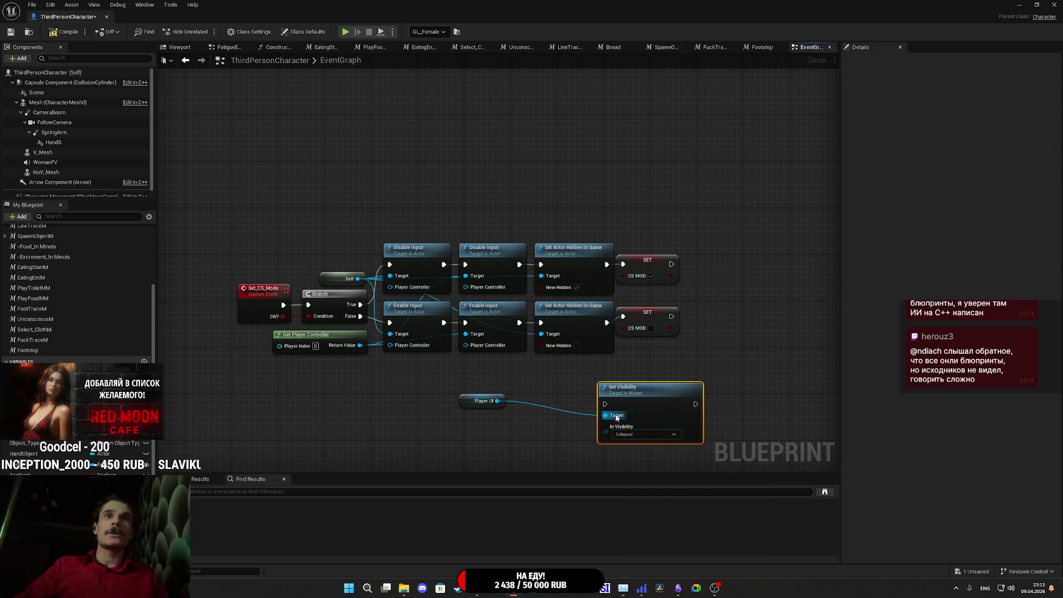
{"action": "left_click_drag", "start_coordinate": [673, 267], "coordinate": [671, 265]}
{"action": "left_click_drag", "start_coordinate": [676, 330], "coordinate": [620, 291]}
{"action": "mouse_move", "coordinate": [623, 431]}
{"action": "left_mouse_down"}
{"action": "mouse_move", "coordinate": [730, 294]}
{"action": "mouse_move", "coordinate": [720, 291]}
{"action": "left_mouse_up"}
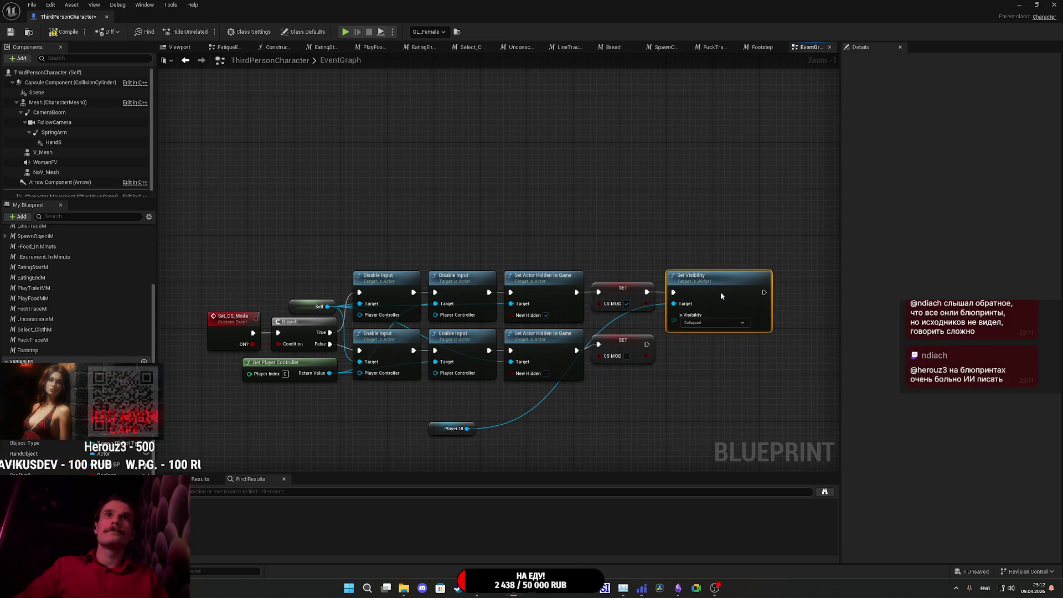
{"action": "left_click", "coordinate": [628, 405]}
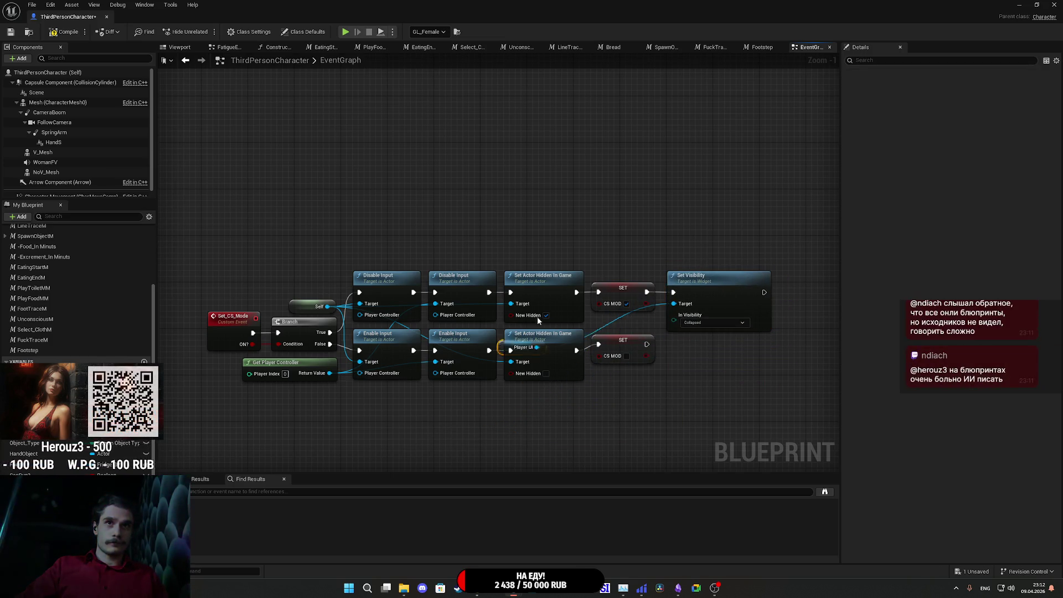
{"action": "left_click_drag", "start_coordinate": [490, 378], "coordinate": [589, 252]}
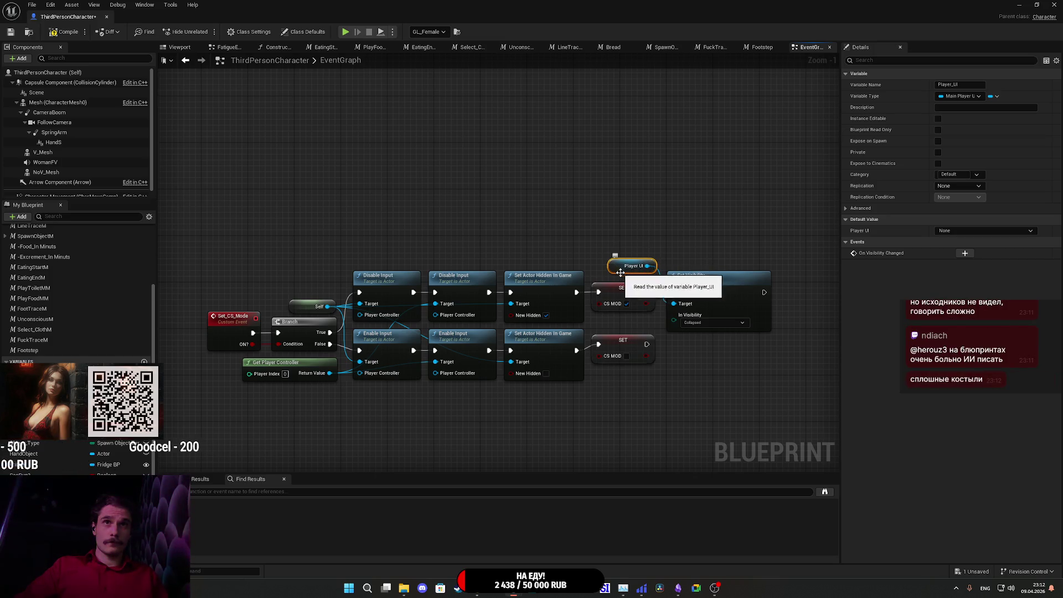
- Copy it after the lower SET as Not Hit-Testable (Self & All Children), compile, and close
{"action": "key", "text": "ctrl+c"}
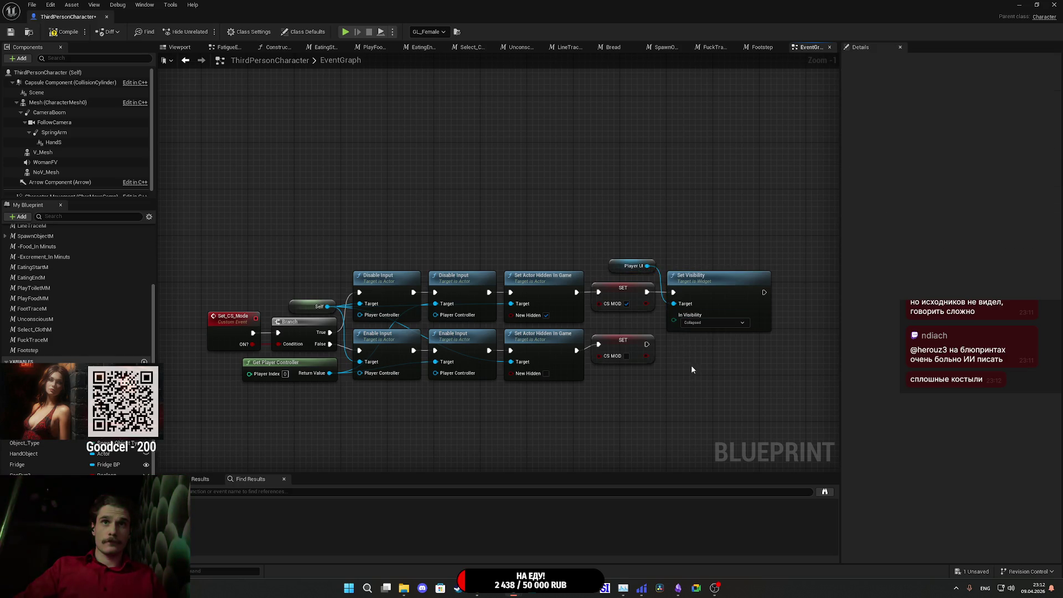
{"action": "key", "text": "ctrl+v"}
{"action": "left_click_drag", "start_coordinate": [685, 368], "coordinate": [646, 344]}
{"action": "left_click_drag", "start_coordinate": [646, 266], "coordinate": [686, 379]}
{"action": "left_click", "coordinate": [720, 399]}
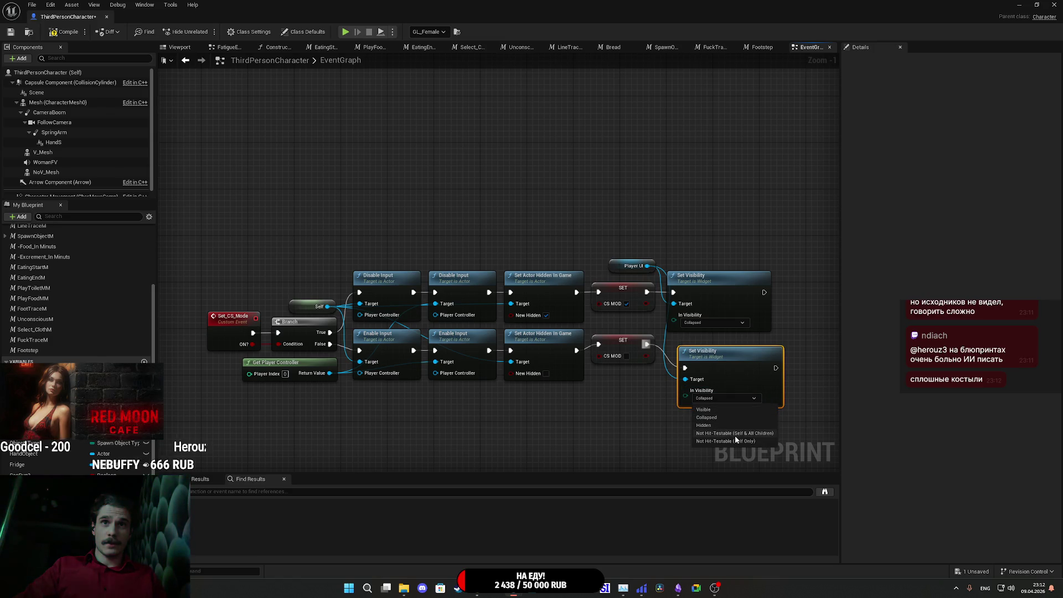
{"action": "left_click", "coordinate": [733, 433]}
{"action": "left_click_drag", "start_coordinate": [720, 364], "coordinate": [708, 352]}
{"action": "left_click", "coordinate": [791, 303]}
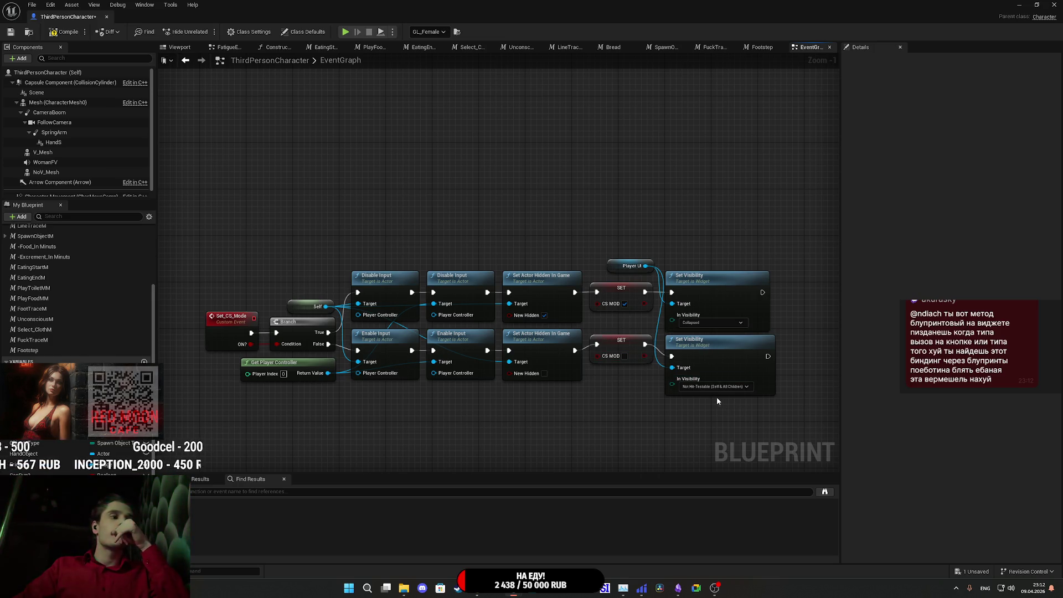
{"action": "left_click", "coordinate": [67, 32]}
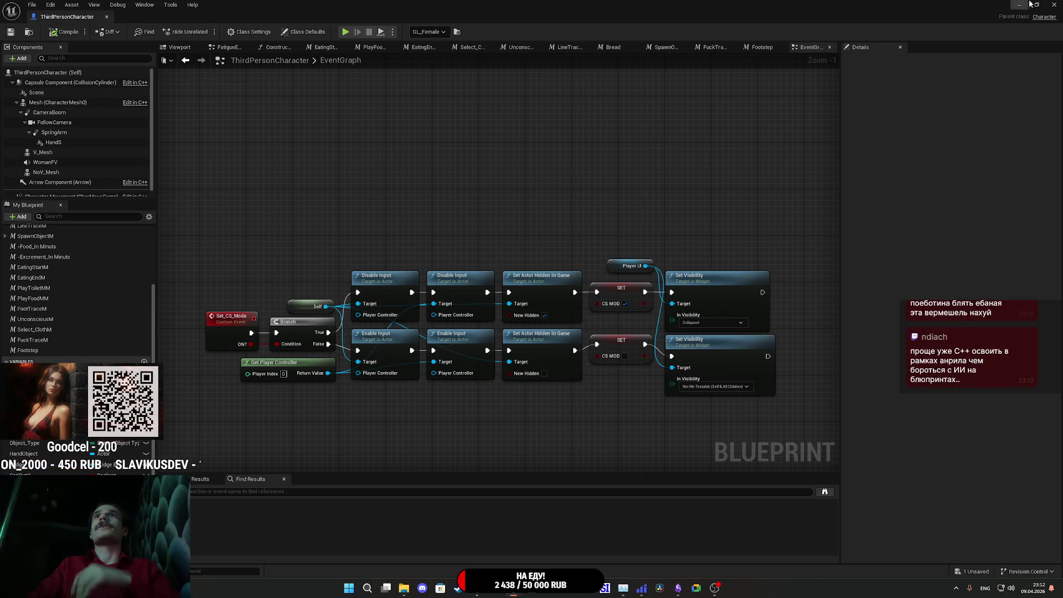
{"action": "left_click", "coordinate": [1054, 4]}
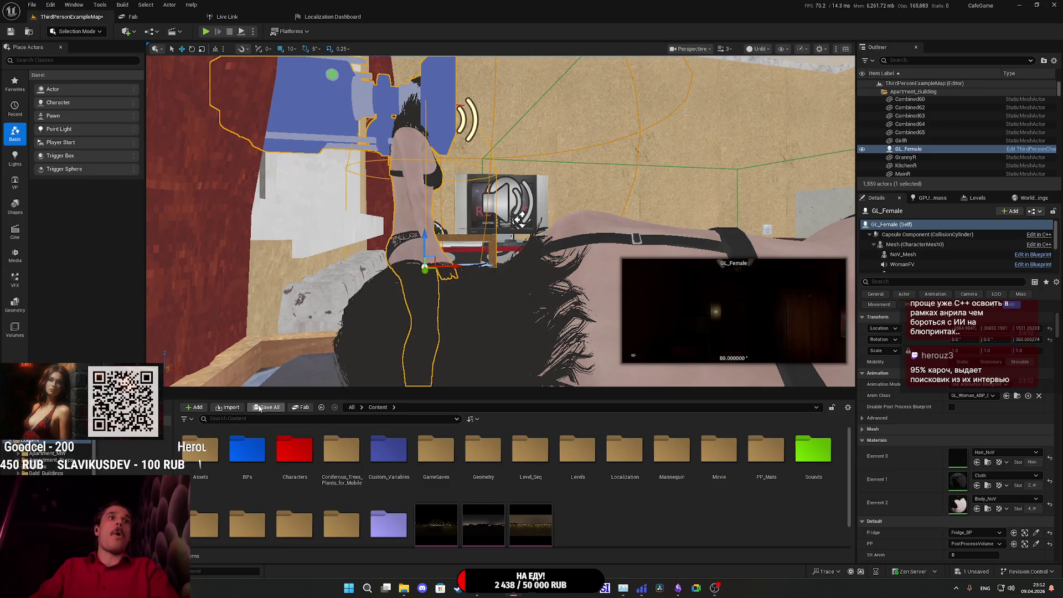
- Save all assets, play-test, and follow the Player_UI Accessed None error to Set Visibility
{"action": "left_click", "coordinate": [259, 409]}
{"action": "left_click", "coordinate": [598, 388]}
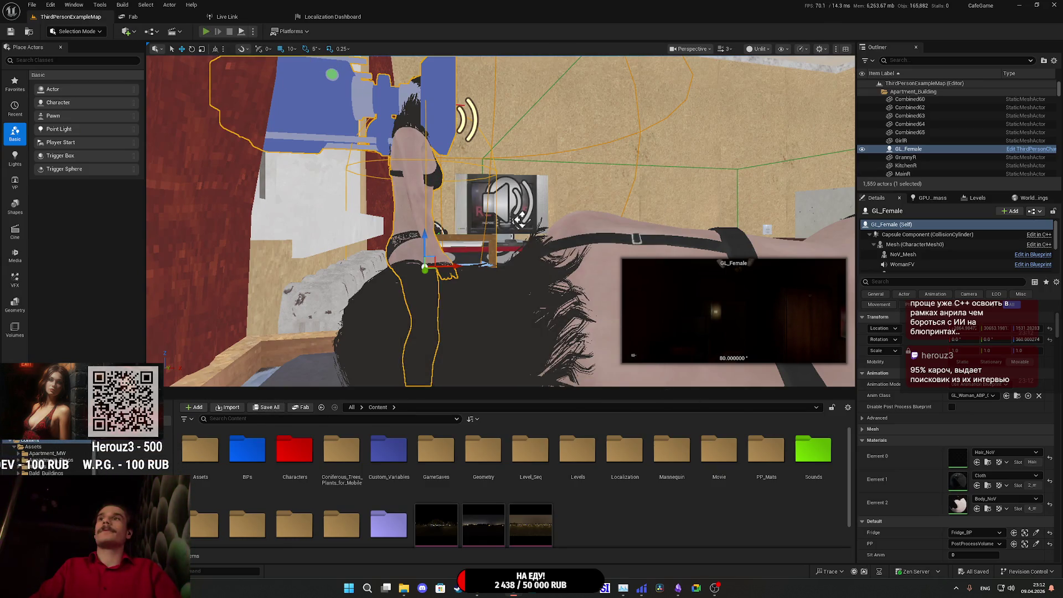
{"action": "key", "text": "alt+p"}
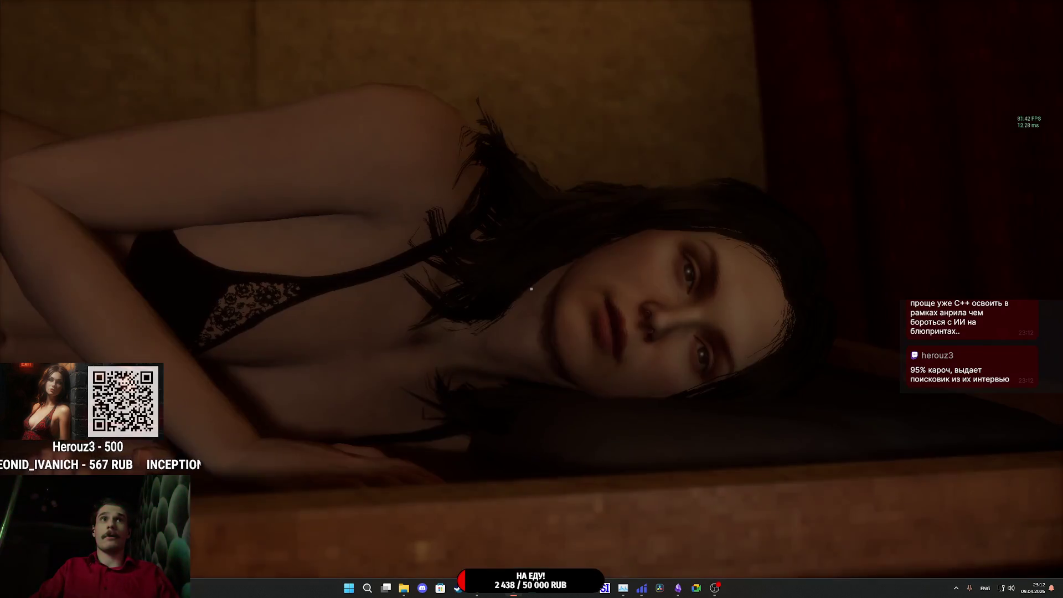
{"action": "key", "text": "Escape"}
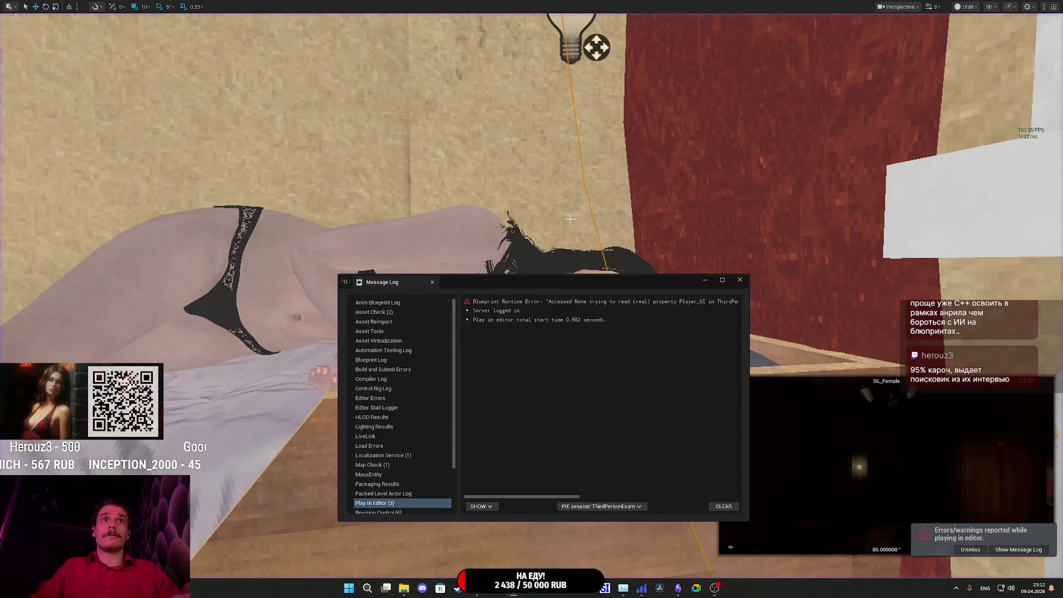
{"action": "mouse_move", "coordinate": [535, 497]}
{"action": "left_mouse_down"}
{"action": "mouse_move", "coordinate": [648, 493]}
{"action": "mouse_move", "coordinate": [572, 488]}
{"action": "mouse_move", "coordinate": [616, 476]}
{"action": "left_mouse_up"}
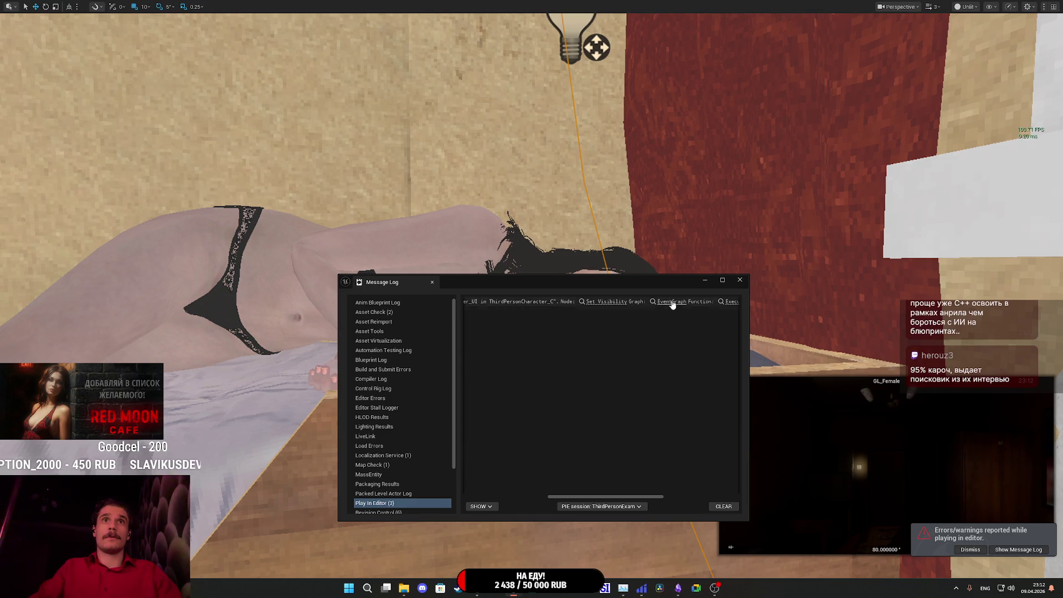
{"action": "left_click", "coordinate": [612, 301]}
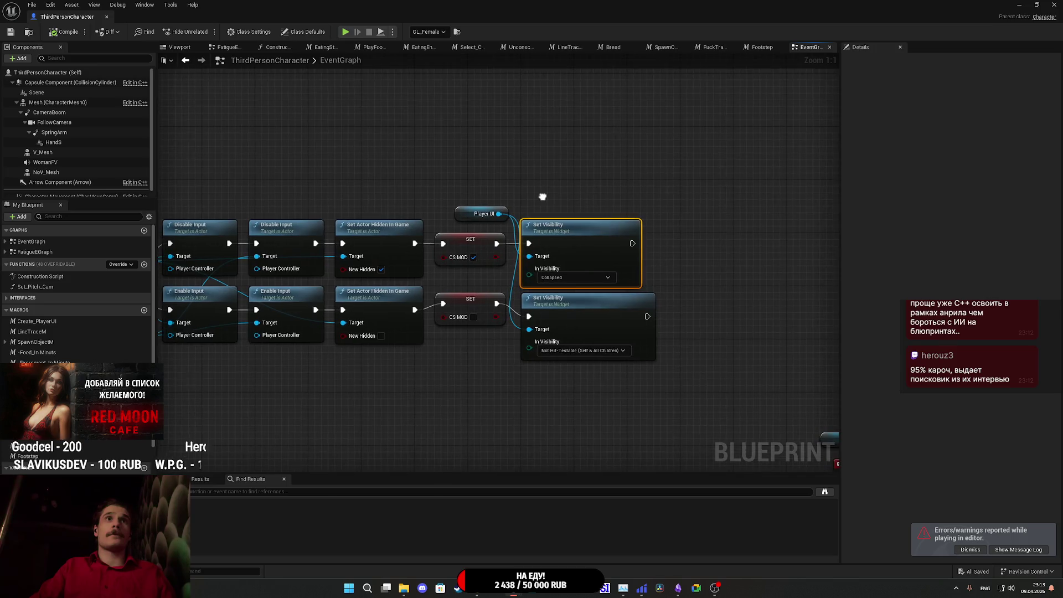
- Reposition the Player UI getter, remove a stray extra visibility setter, and save the blueprint
{"action": "mouse_move", "coordinate": [461, 222]}
{"action": "left_mouse_down"}
{"action": "mouse_move", "coordinate": [439, 190]}
{"action": "mouse_move", "coordinate": [447, 215]}
{"action": "left_mouse_up"}
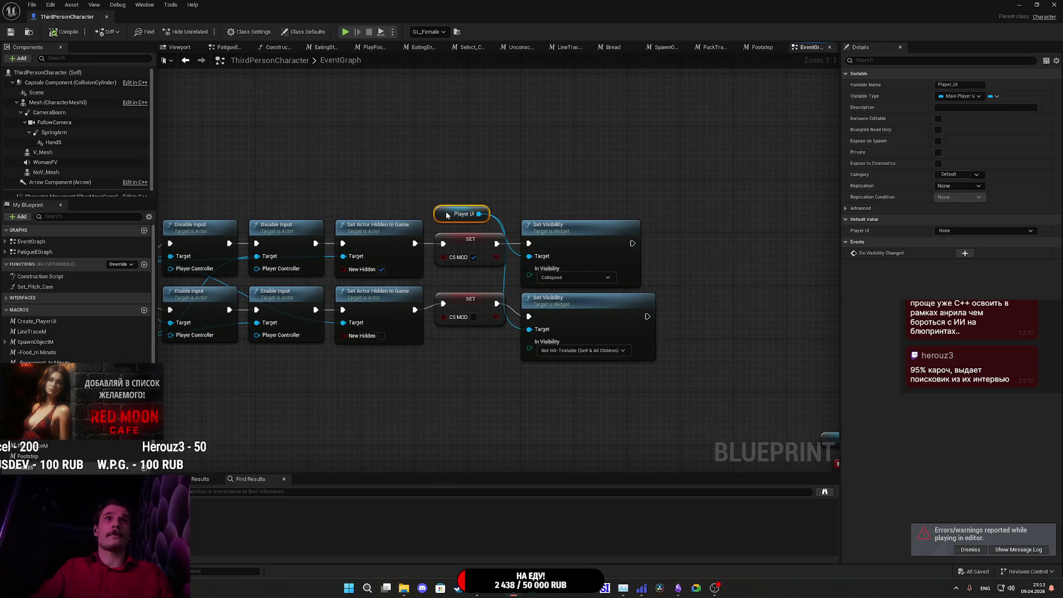
{"action": "left_click", "coordinate": [566, 209]}
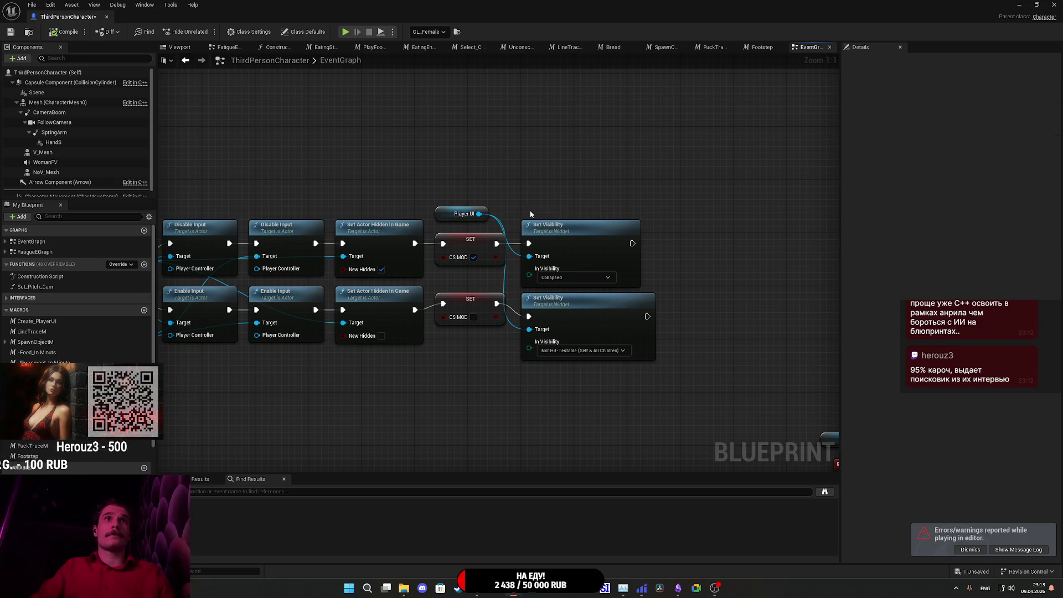
{"action": "left_click_drag", "start_coordinate": [479, 214], "coordinate": [503, 182]}
{"action": "left_click", "coordinate": [462, 167]}
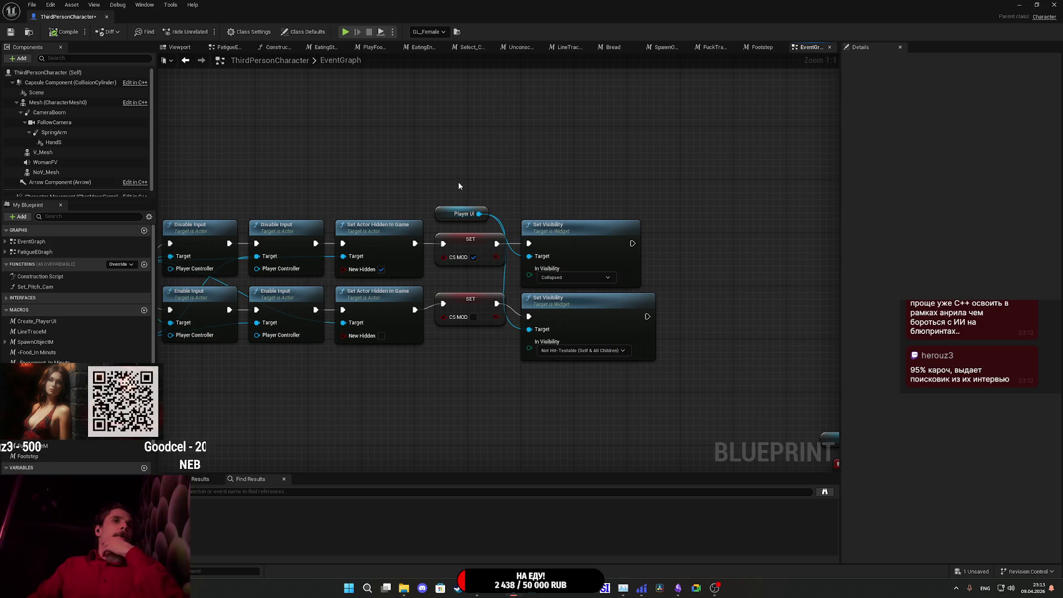
{"action": "mouse_move", "coordinate": [480, 214]}
{"action": "left_mouse_down"}
{"action": "mouse_move", "coordinate": [488, 221]}
{"action": "mouse_move", "coordinate": [539, 178]}
{"action": "left_mouse_up"}
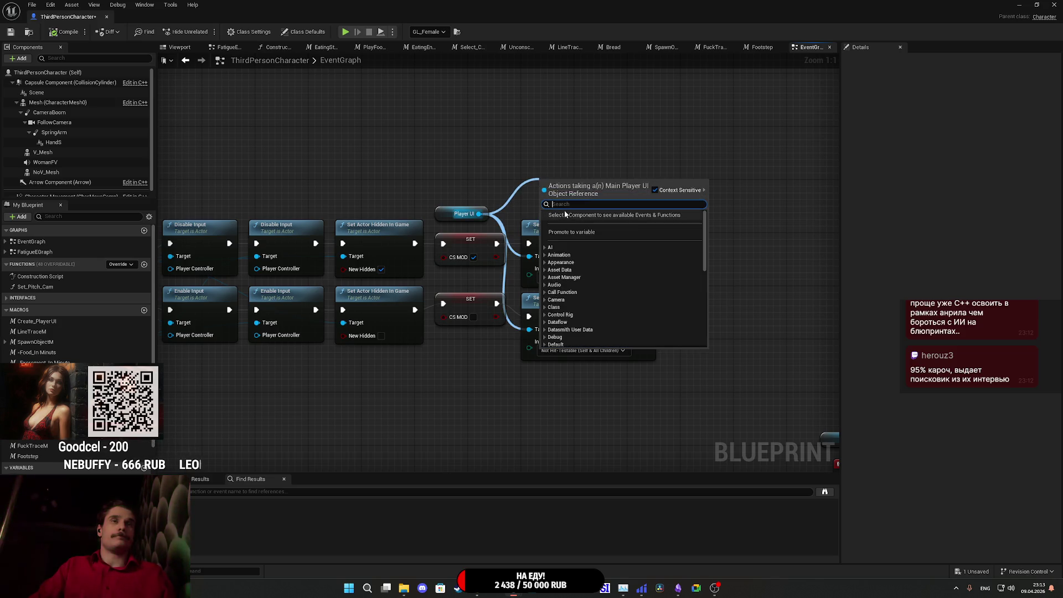
{"action": "type", "text": "se"}
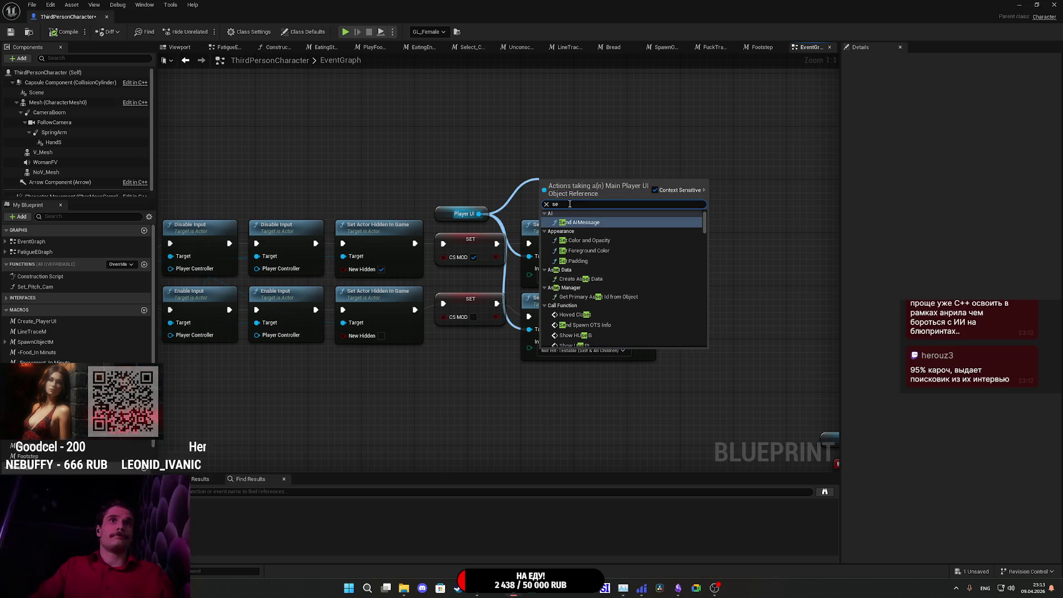
{"action": "type", "text": "t"}
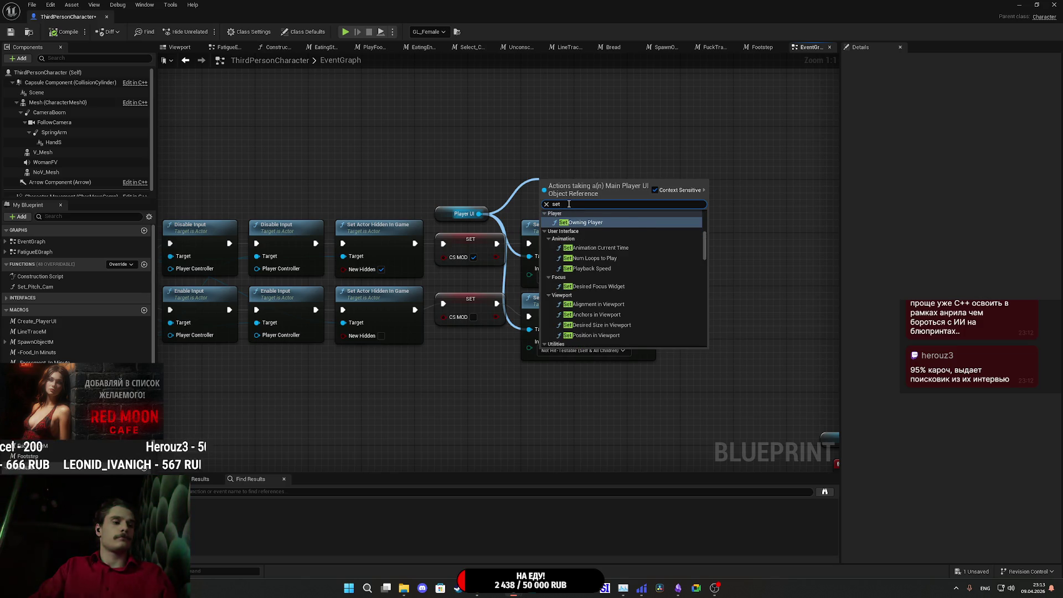
{"action": "type", "text": " vis"}
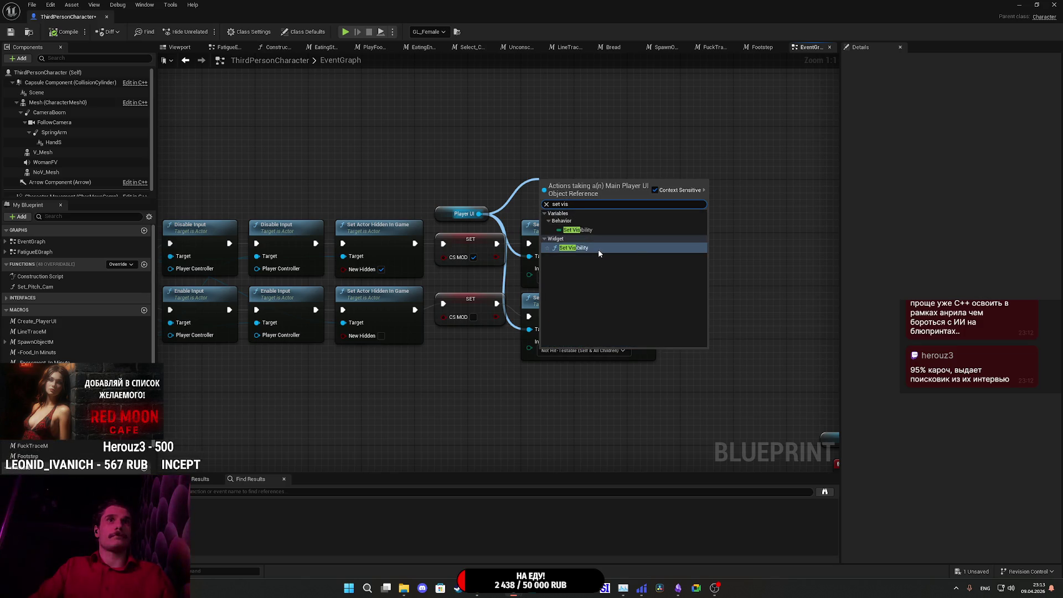
{"action": "left_click", "coordinate": [588, 230]}
{"action": "left_click_drag", "start_coordinate": [581, 177], "coordinate": [581, 165]}
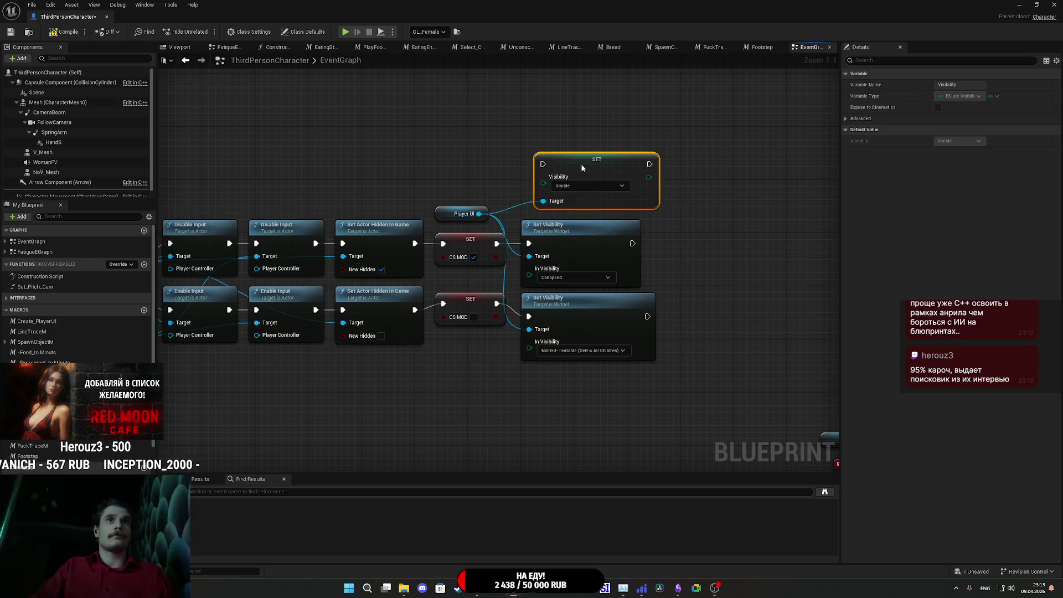
{"action": "key", "text": "Delete"}
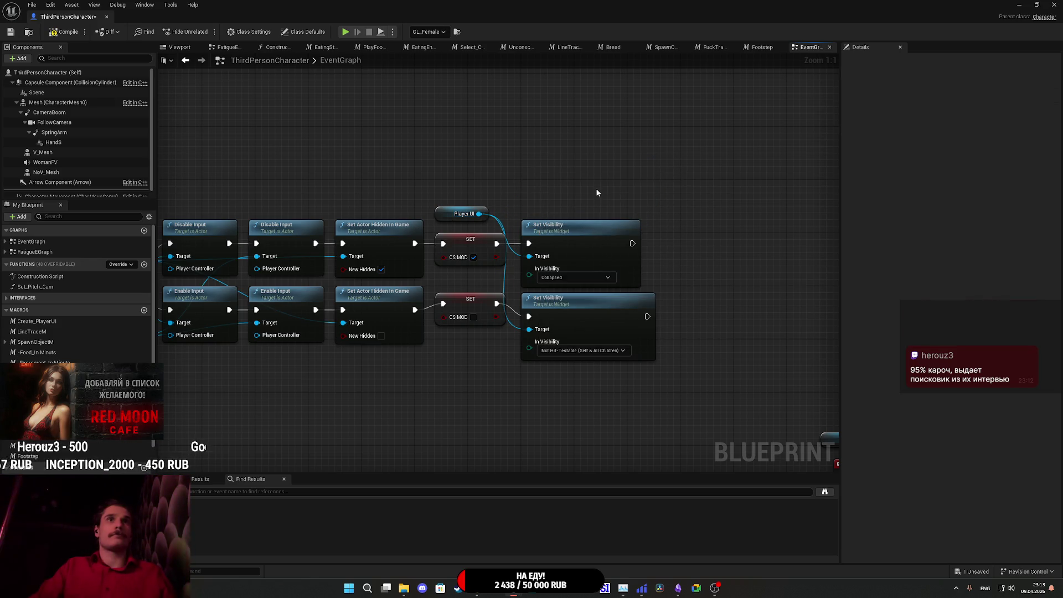
{"action": "left_click", "coordinate": [10, 32]}
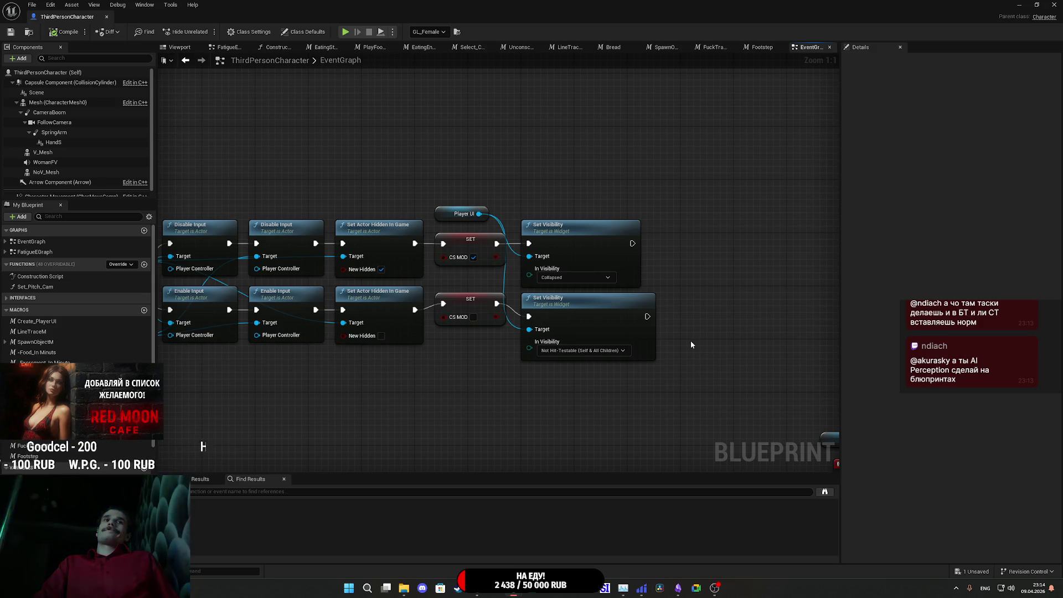
{"action": "left_click_drag", "start_coordinate": [720, 322], "coordinate": [736, 326]}
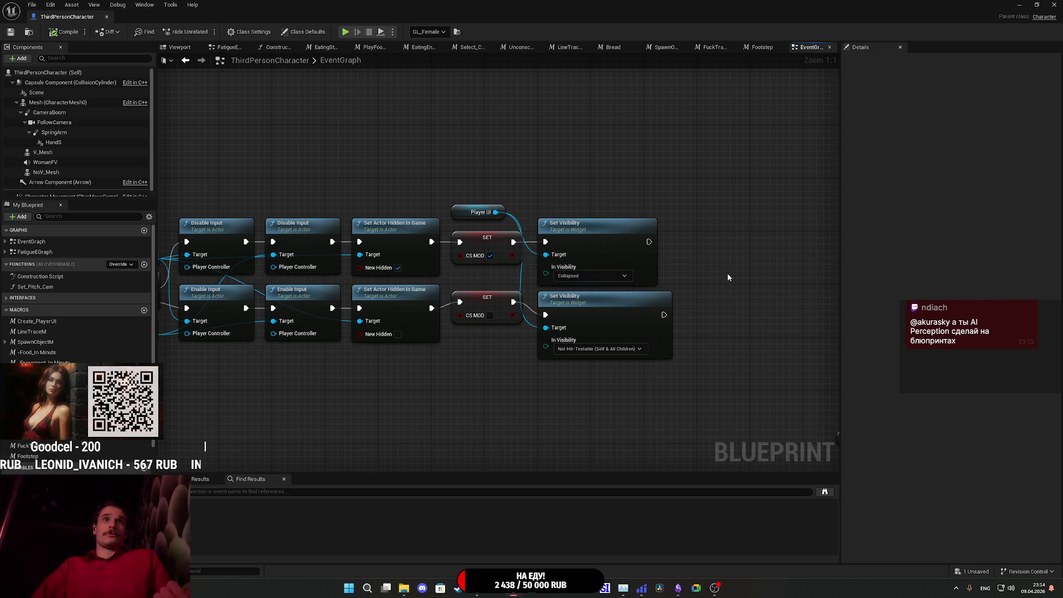
{"action": "mouse_move", "coordinate": [524, 189]}
{"action": "left_mouse_down"}
{"action": "mouse_move", "coordinate": [740, 227]}
{"action": "mouse_move", "coordinate": [612, 268]}
{"action": "mouse_move", "coordinate": [611, 327]}
{"action": "left_mouse_up"}
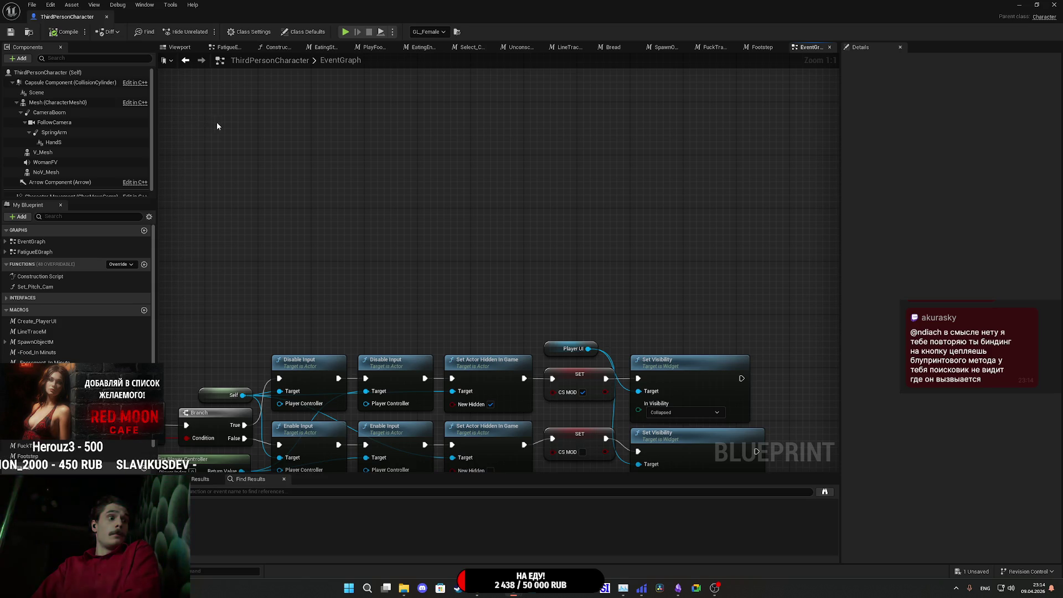
{"action": "scroll", "coordinate": [291, 218], "scroll_direction": "down", "scroll_amount": 5}
{"action": "mouse_move", "coordinate": [471, 212]}
{"action": "left_mouse_down"}
{"action": "mouse_move", "coordinate": [255, 409]}
{"action": "mouse_move", "coordinate": [531, 302]}
{"action": "mouse_move", "coordinate": [629, 213]}
{"action": "mouse_move", "coordinate": [368, 214]}
{"action": "mouse_move", "coordinate": [816, 107]}
{"action": "left_mouse_up"}
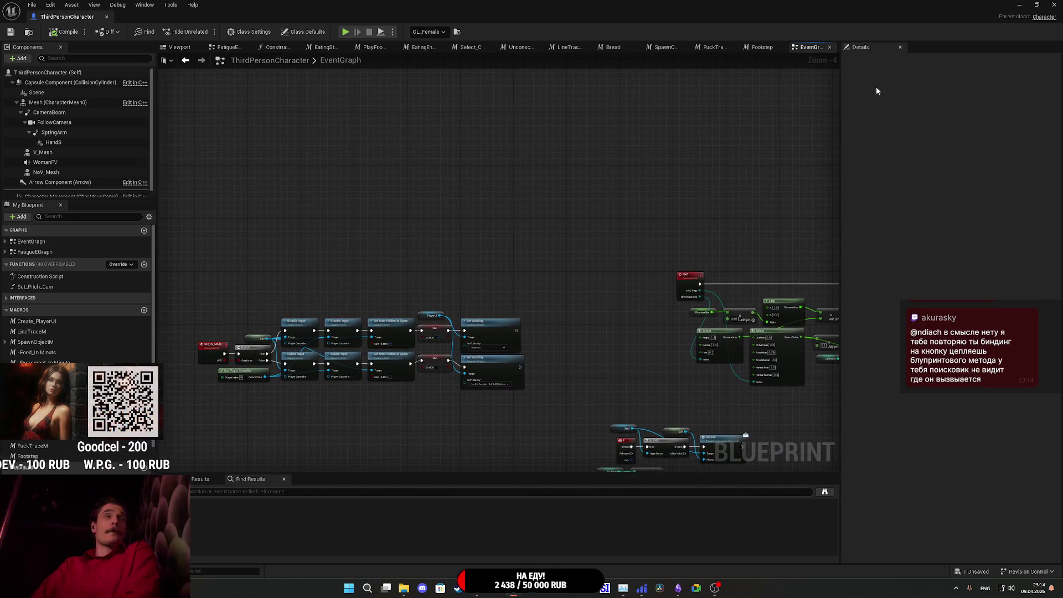
- Close the message log, restore the editor layout, and open the Level Blueprint
{"action": "left_click", "coordinate": [1018, 4]}
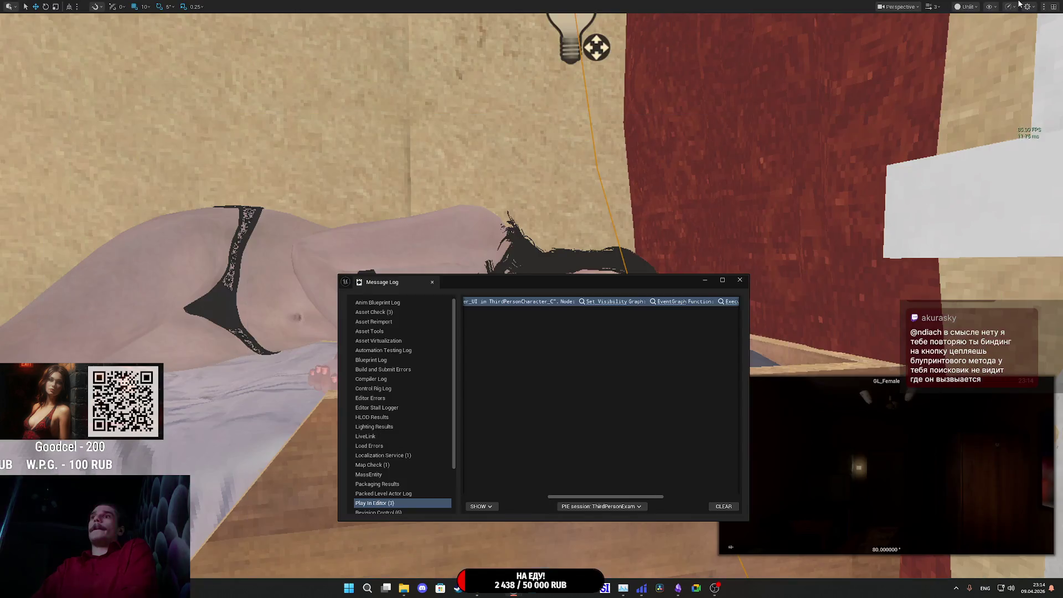
{"action": "left_click", "coordinate": [737, 281]}
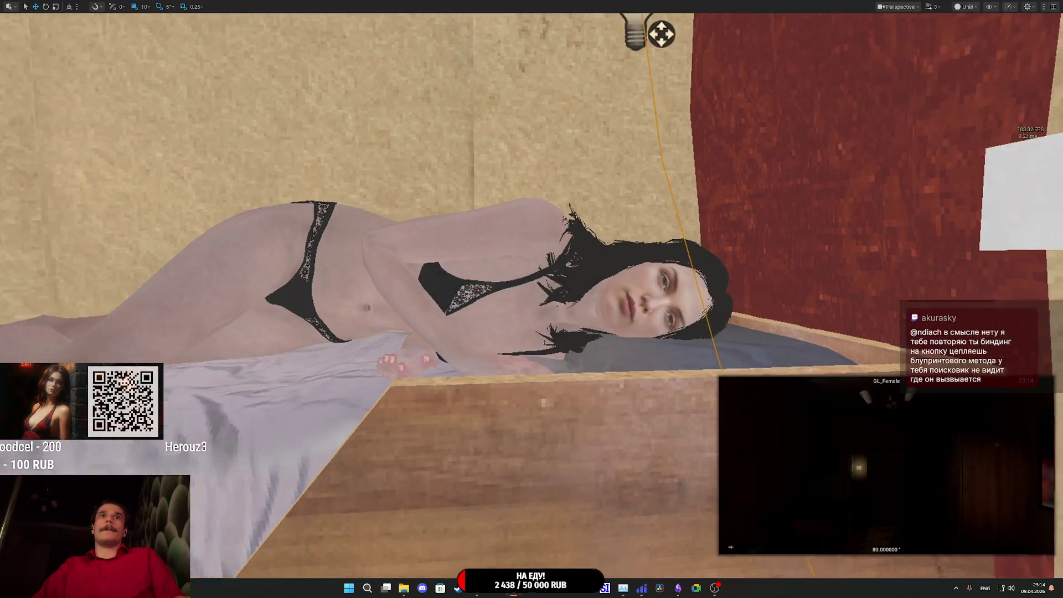
{"action": "key", "text": "F11"}
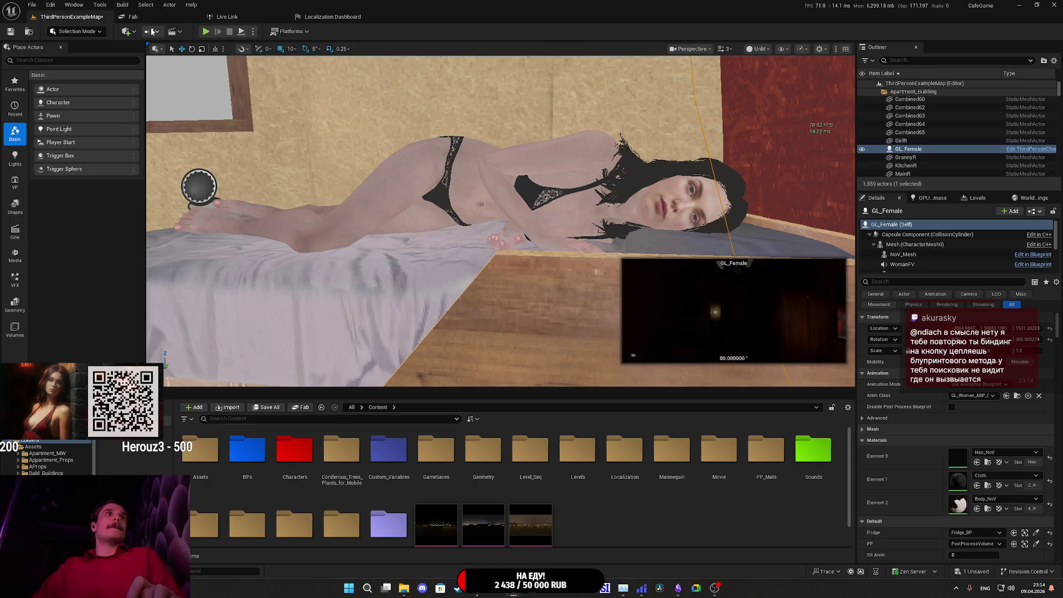
{"action": "left_click", "coordinate": [152, 32]}
{"action": "left_click", "coordinate": [175, 88]}
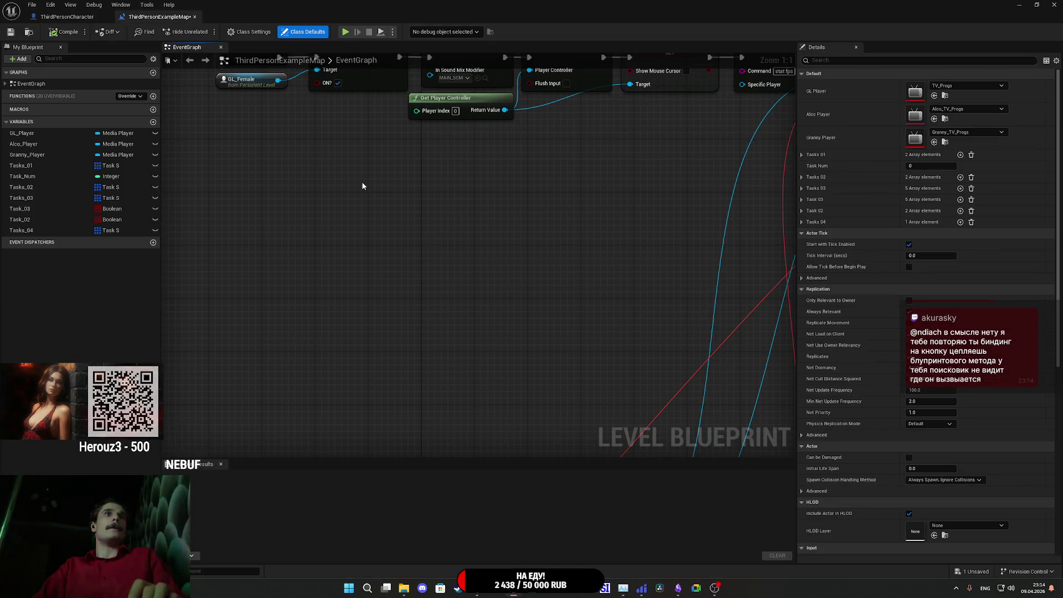
- Connect BeginPlay directly to Push Sound Mix Modifier and move Set CS Mode and GL_Female below
{"action": "left_click_drag", "start_coordinate": [363, 185], "coordinate": [577, 363]}
{"action": "left_click_drag", "start_coordinate": [565, 310], "coordinate": [474, 313]}
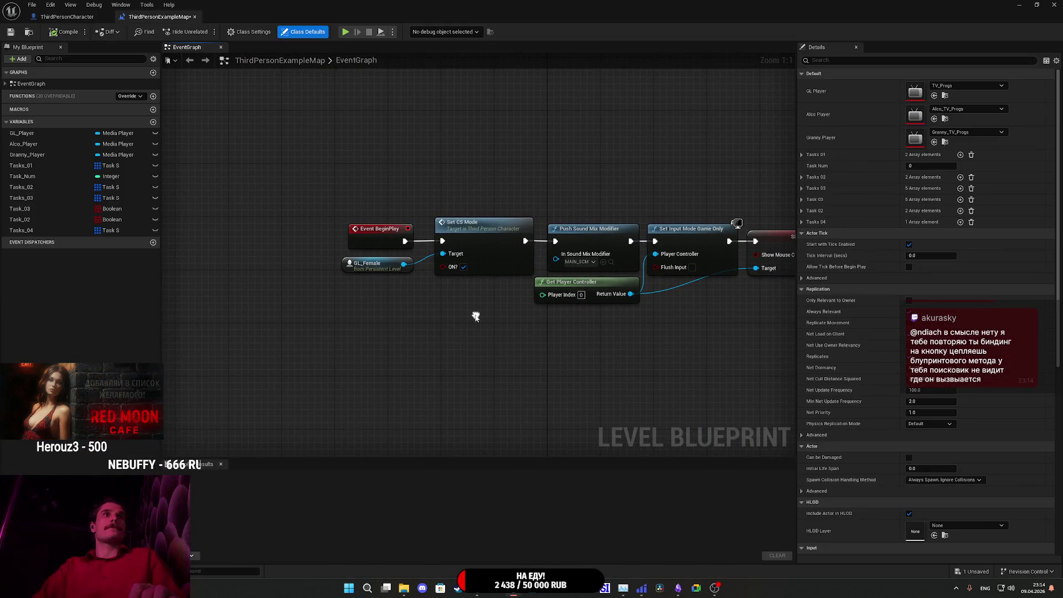
{"action": "mouse_move", "coordinate": [404, 240]}
{"action": "left_mouse_down"}
{"action": "mouse_move", "coordinate": [566, 241]}
{"action": "mouse_move", "coordinate": [462, 202]}
{"action": "mouse_move", "coordinate": [398, 161]}
{"action": "mouse_move", "coordinate": [453, 184]}
{"action": "mouse_move", "coordinate": [399, 225]}
{"action": "left_mouse_up"}
{"action": "left_click", "coordinate": [389, 266]}
{"action": "left_click", "coordinate": [469, 198]}
{"action": "mouse_move", "coordinate": [376, 266]}
{"action": "left_mouse_down"}
{"action": "mouse_move", "coordinate": [499, 267]}
{"action": "mouse_move", "coordinate": [489, 266]}
{"action": "left_mouse_up"}
{"action": "left_click_drag", "start_coordinate": [421, 247], "coordinate": [408, 360]}
{"action": "left_click_drag", "start_coordinate": [313, 295], "coordinate": [305, 403]}
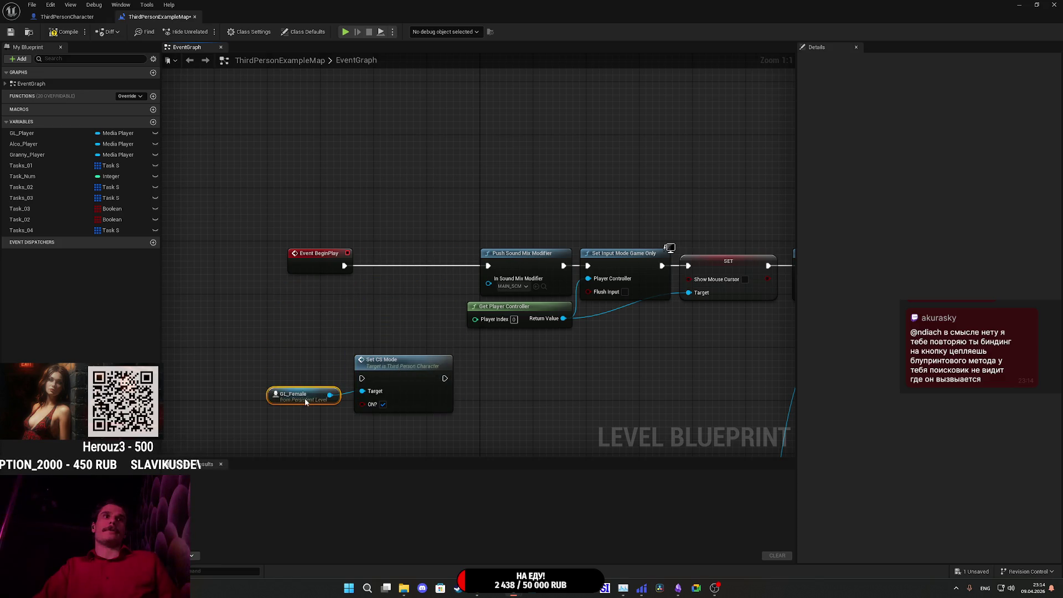
{"action": "left_click_drag", "start_coordinate": [363, 321], "coordinate": [254, 315]}
{"action": "mouse_move", "coordinate": [209, 263]}
{"action": "left_mouse_down"}
{"action": "mouse_move", "coordinate": [322, 263]}
{"action": "mouse_move", "coordinate": [108, 250]}
{"action": "left_mouse_up"}
- Wire BeginPlay into Set CS Mode, then into Push Sound Mix Modifier, and return to ThirdPersonCharacter
{"action": "mouse_move", "coordinate": [437, 297]}
{"action": "left_mouse_down"}
{"action": "mouse_move", "coordinate": [244, 300]}
{"action": "mouse_move", "coordinate": [166, 280]}
{"action": "left_mouse_up"}
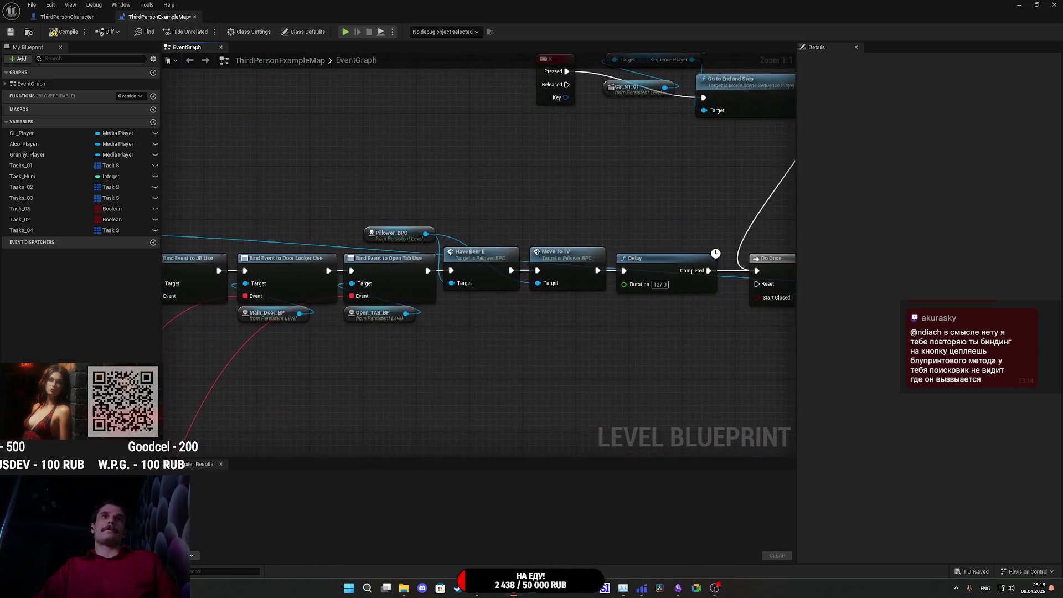
{"action": "left_click_drag", "start_coordinate": [388, 332], "coordinate": [618, 330]}
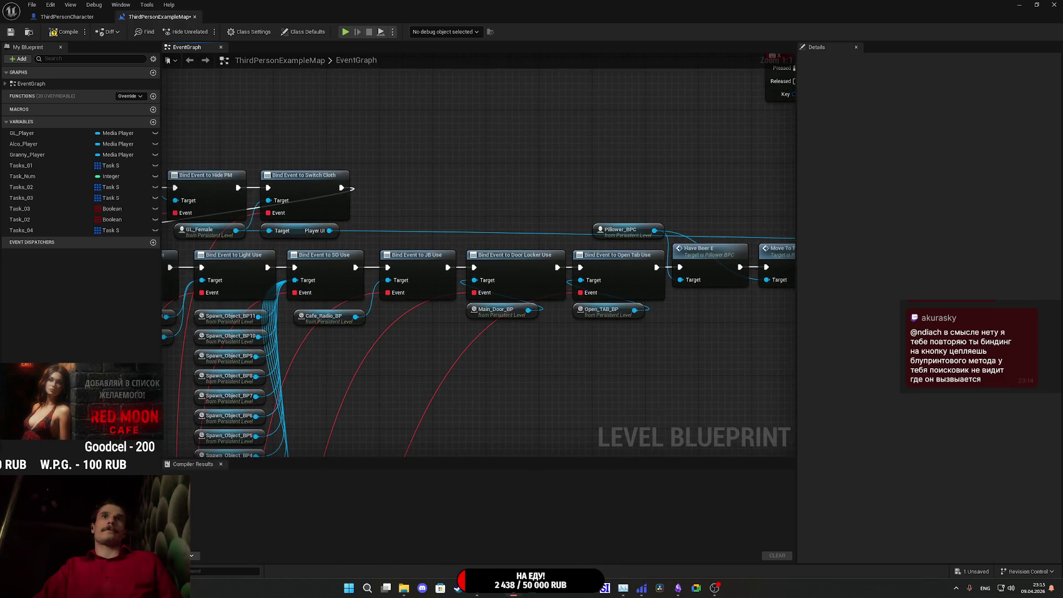
{"action": "left_click_drag", "start_coordinate": [362, 255], "coordinate": [795, 301]}
{"action": "left_click_drag", "start_coordinate": [386, 393], "coordinate": [255, 345]}
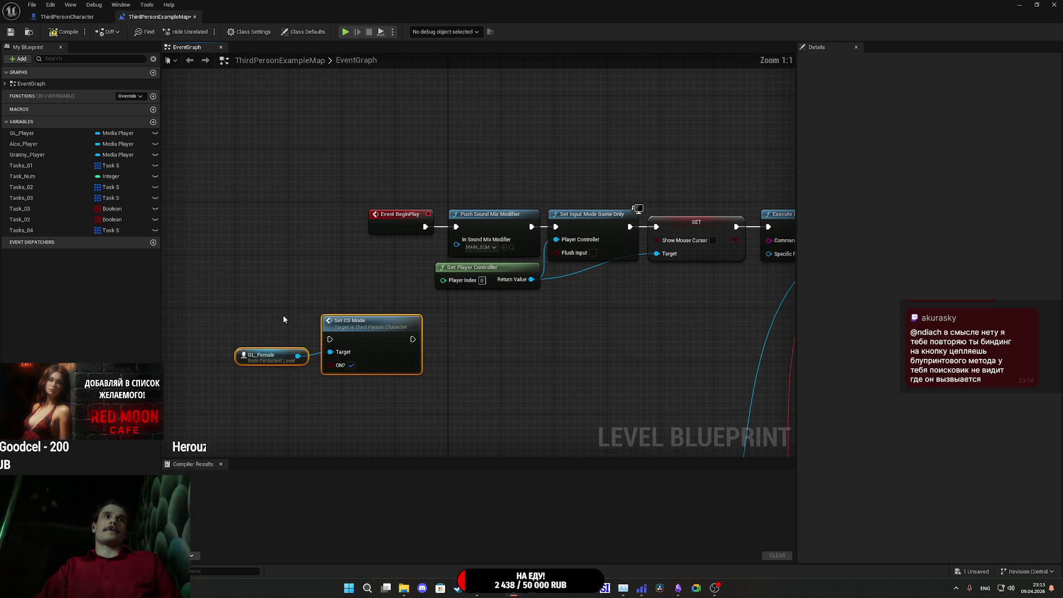
{"action": "left_click_drag", "start_coordinate": [383, 343], "coordinate": [381, 275]}
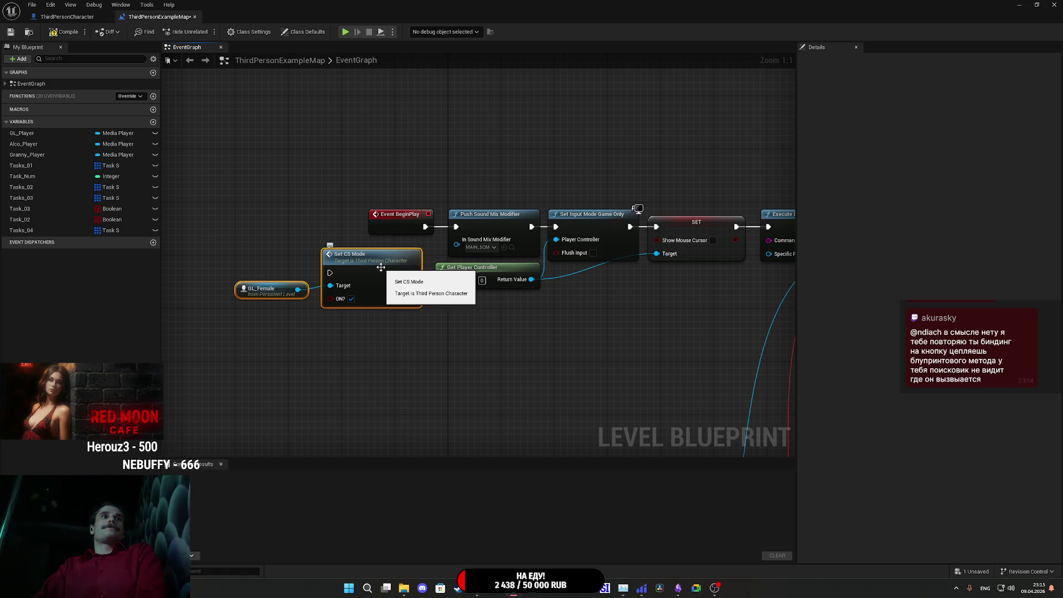
{"action": "left_click", "coordinate": [433, 244]}
{"action": "left_click_drag", "start_coordinate": [433, 245], "coordinate": [431, 257]}
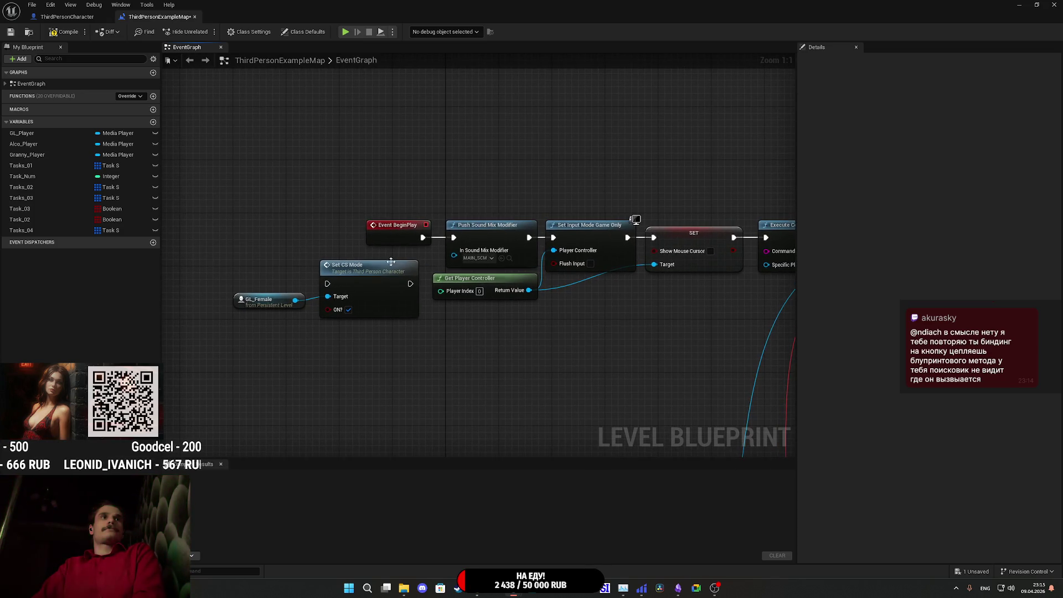
{"action": "mouse_move", "coordinate": [327, 283]}
{"action": "left_mouse_down"}
{"action": "mouse_move", "coordinate": [420, 274]}
{"action": "mouse_move", "coordinate": [422, 240]}
{"action": "left_mouse_up"}
{"action": "mouse_move", "coordinate": [410, 284]}
{"action": "left_mouse_down"}
{"action": "mouse_move", "coordinate": [439, 273]}
{"action": "mouse_move", "coordinate": [454, 238]}
{"action": "mouse_move", "coordinate": [270, 260]}
{"action": "mouse_move", "coordinate": [268, 274]}
{"action": "left_mouse_up"}
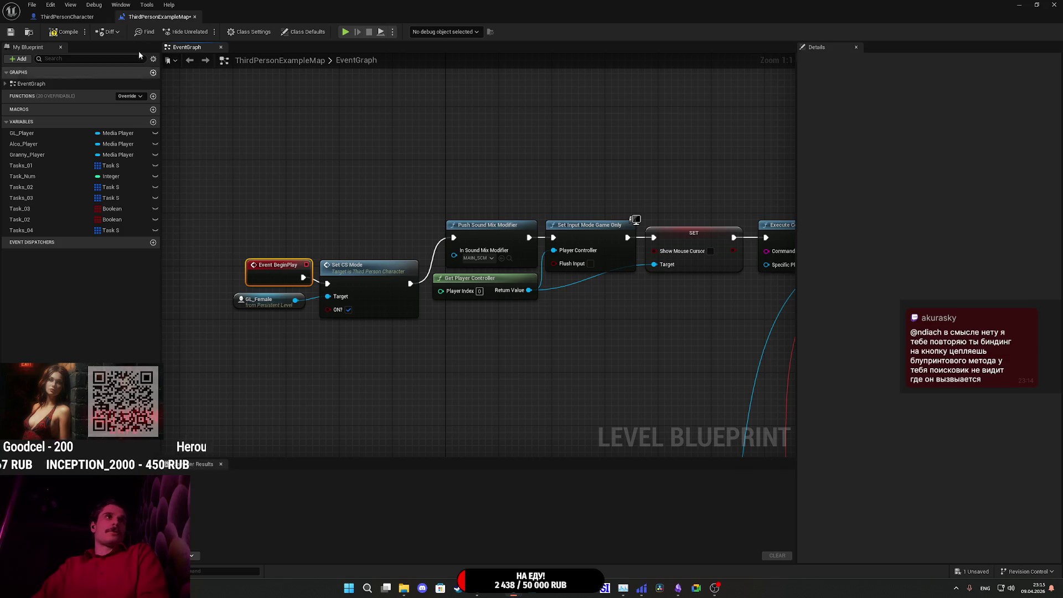
{"action": "left_click", "coordinate": [61, 17]}
{"action": "scroll", "coordinate": [339, 380], "scroll_direction": "up", "scroll_amount": 4}
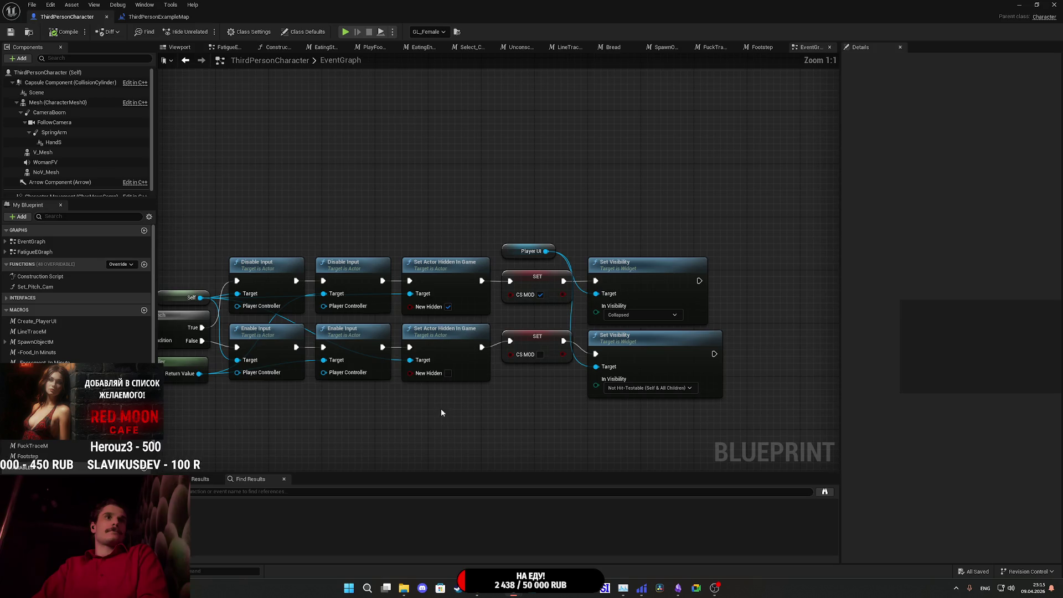
- Move both Set Visibility nodes about 180 px right of the SET CS Mode cluster
{"action": "mouse_move", "coordinate": [558, 396]}
{"action": "left_mouse_down"}
{"action": "mouse_move", "coordinate": [527, 384]}
{"action": "mouse_move", "coordinate": [592, 383]}
{"action": "mouse_move", "coordinate": [571, 383]}
{"action": "left_mouse_up"}
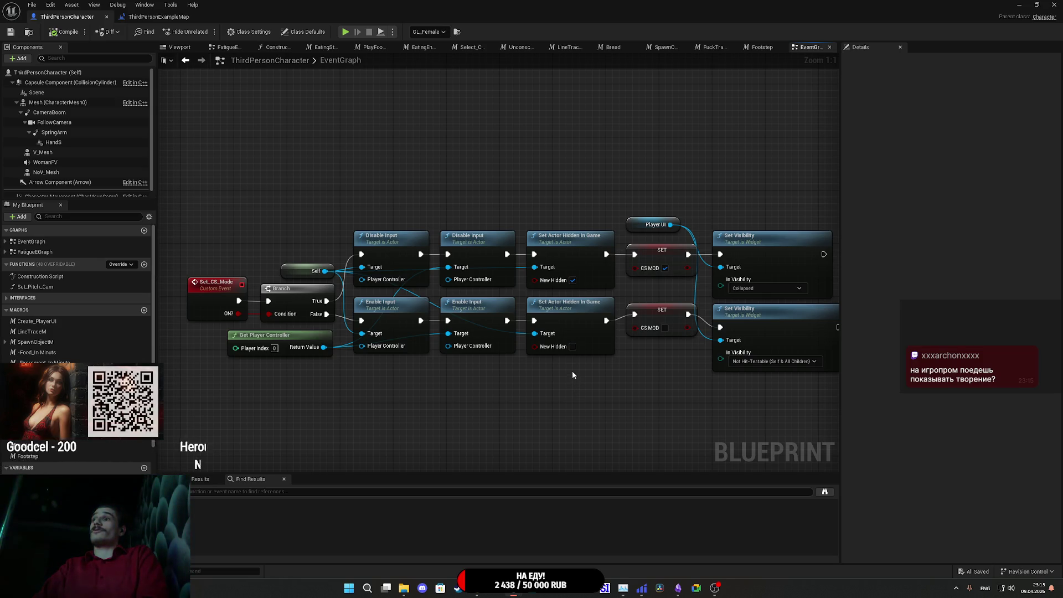
{"action": "mouse_move", "coordinate": [715, 394]}
{"action": "left_mouse_down"}
{"action": "mouse_move", "coordinate": [607, 391]}
{"action": "mouse_move", "coordinate": [719, 395]}
{"action": "left_mouse_up"}
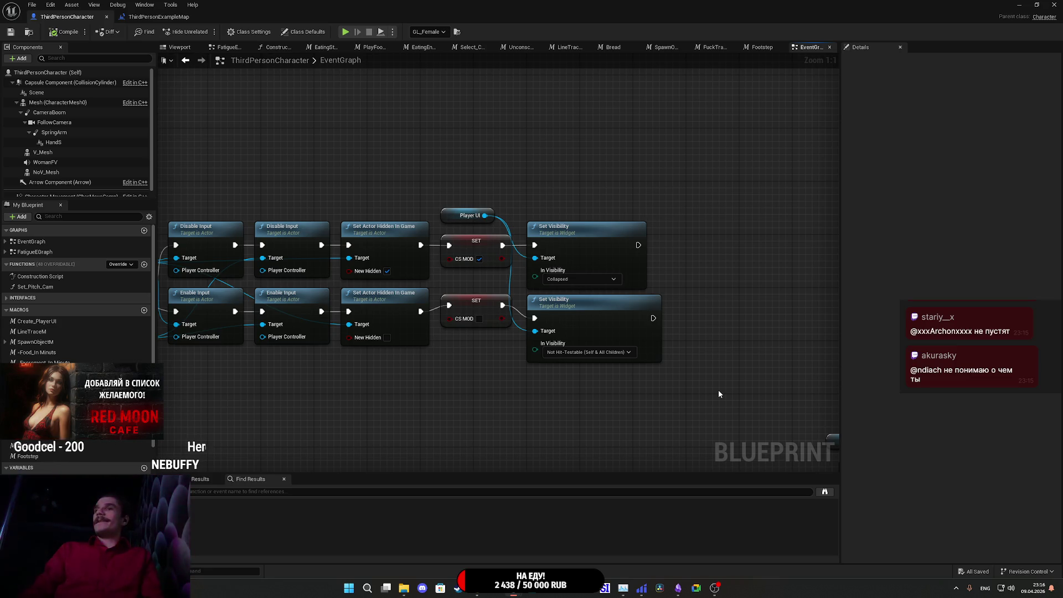
{"action": "mouse_move", "coordinate": [731, 347]}
{"action": "left_mouse_down"}
{"action": "mouse_move", "coordinate": [724, 313]}
{"action": "mouse_move", "coordinate": [766, 303]}
{"action": "left_mouse_up"}
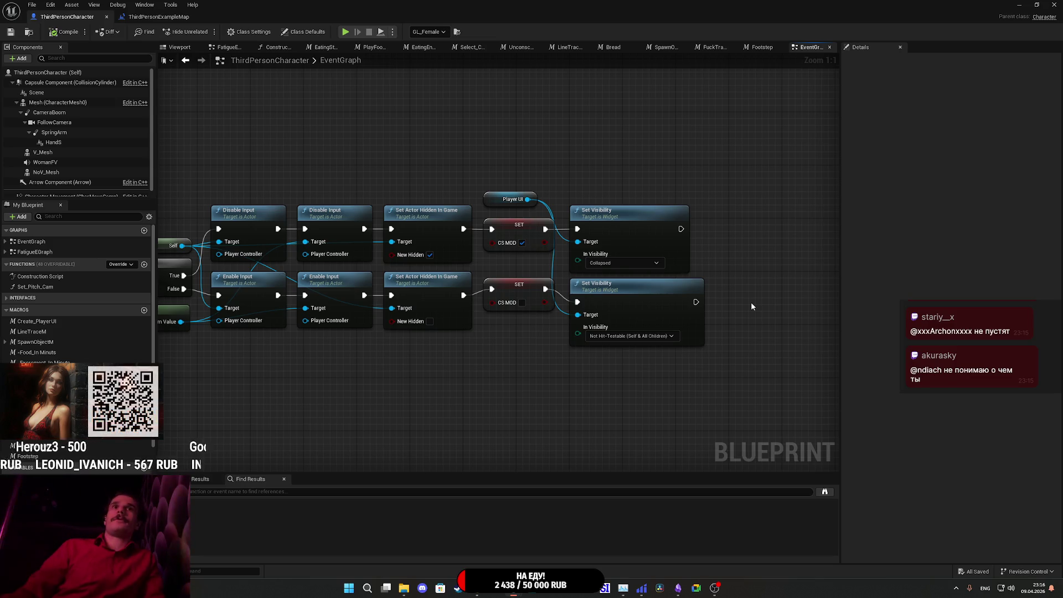
{"action": "left_click_drag", "start_coordinate": [735, 254], "coordinate": [711, 273]}
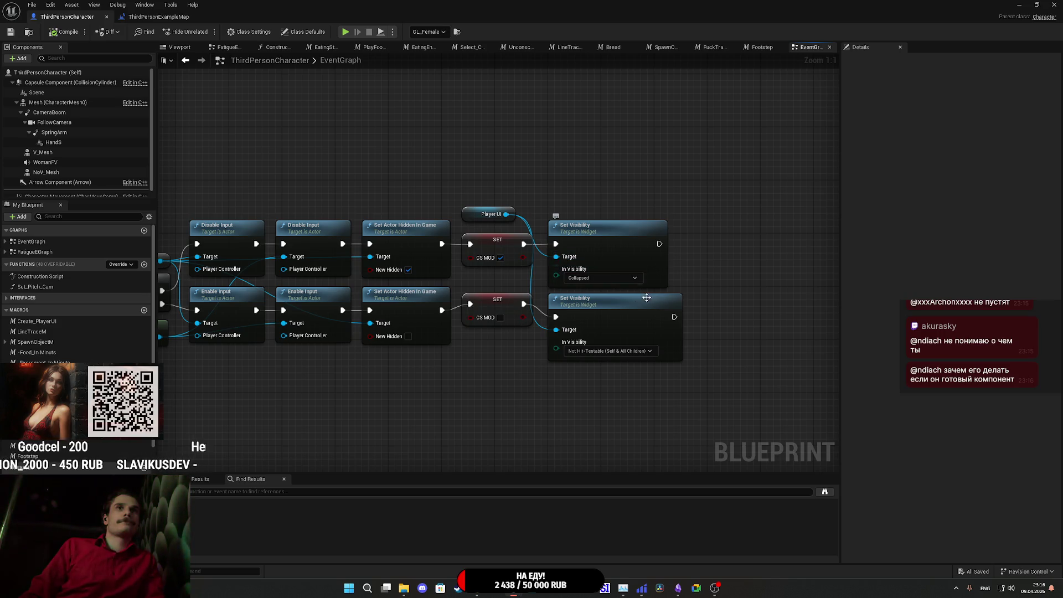
{"action": "mouse_move", "coordinate": [714, 274]}
{"action": "left_mouse_down"}
{"action": "mouse_move", "coordinate": [605, 224]}
{"action": "mouse_move", "coordinate": [706, 218]}
{"action": "left_mouse_up"}
{"action": "left_click", "coordinate": [552, 187]}
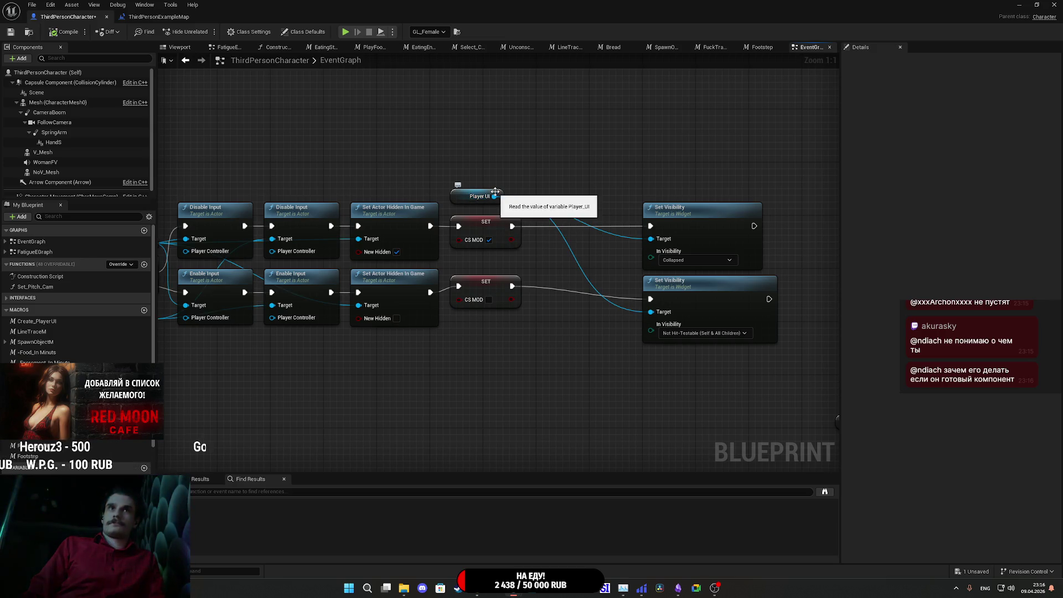
- Insert a single Delay node after SET's execution output, discarding the extra pasted copy
{"action": "left_click_drag", "start_coordinate": [495, 197], "coordinate": [538, 184]}
{"action": "key", "text": "Escape"}
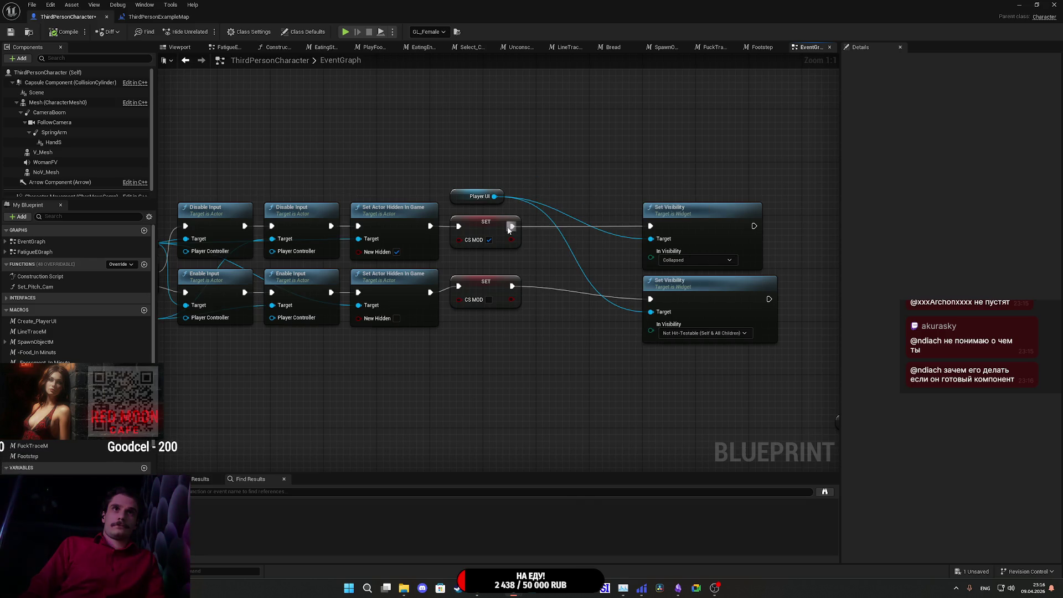
{"action": "left_click_drag", "start_coordinate": [512, 226], "coordinate": [548, 203]}
{"action": "type", "text": "delay"}
{"action": "left_click", "coordinate": [594, 244]}
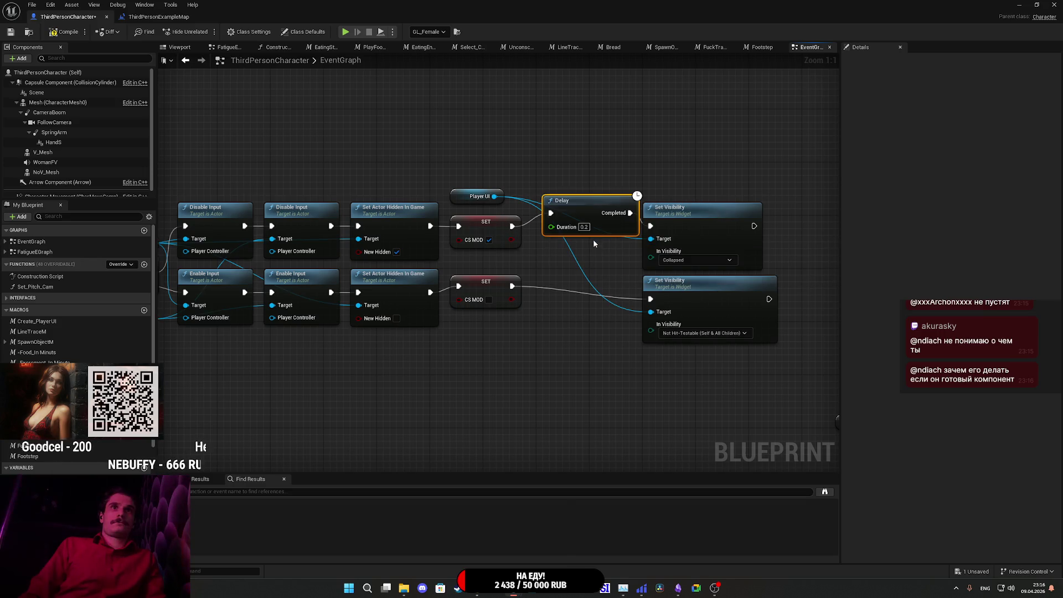
{"action": "left_click_drag", "start_coordinate": [580, 210], "coordinate": [574, 223]}
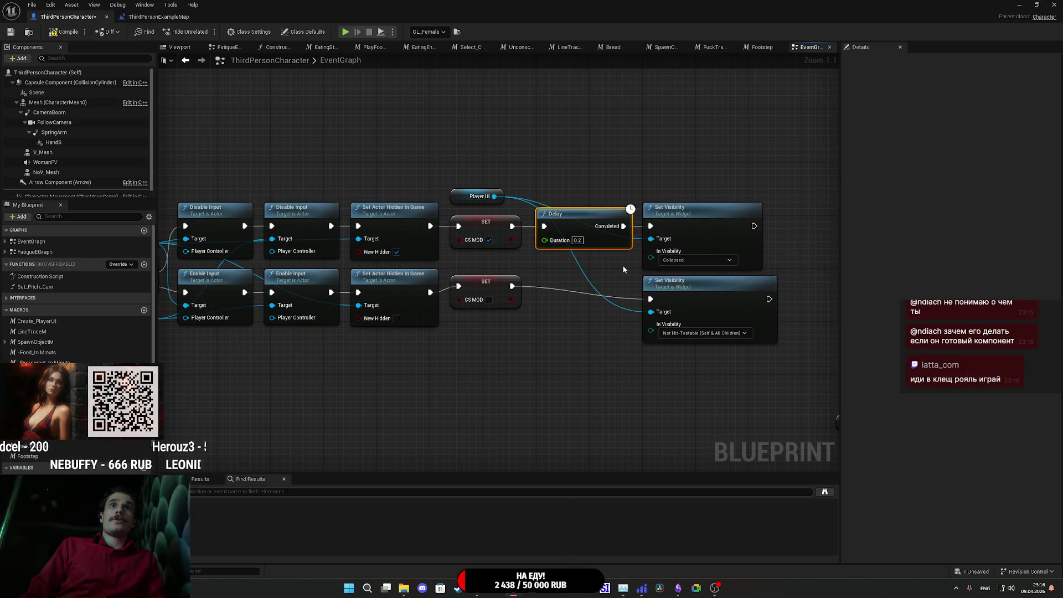
{"action": "left_click_drag", "start_coordinate": [624, 269], "coordinate": [585, 262]}
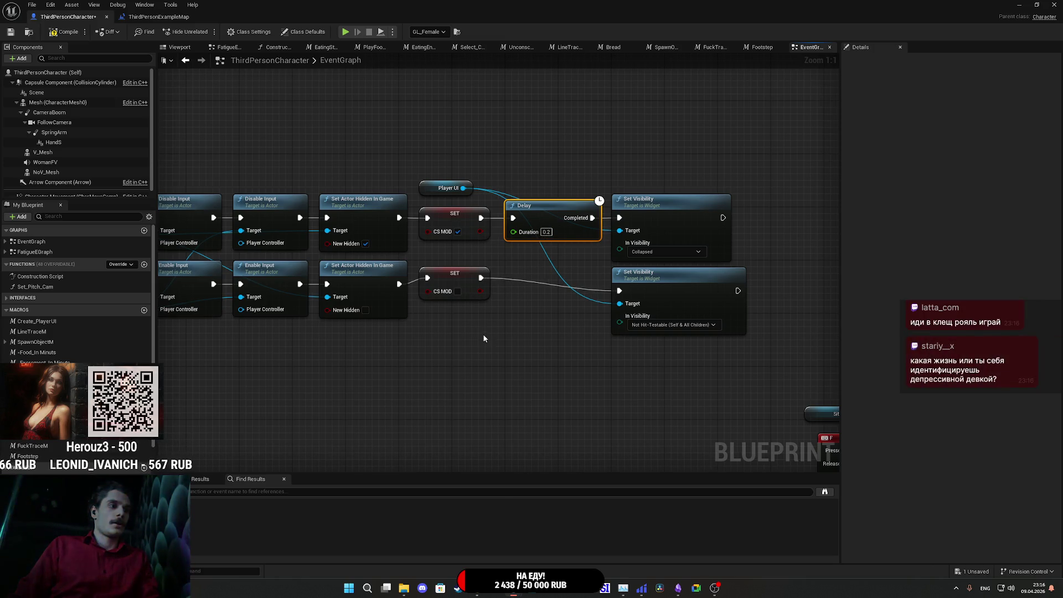
{"action": "key", "text": "ctrl+v"}
{"action": "mouse_move", "coordinate": [472, 336]}
{"action": "left_mouse_down"}
{"action": "mouse_move", "coordinate": [810, 297]}
{"action": "mouse_move", "coordinate": [722, 307]}
{"action": "mouse_move", "coordinate": [570, 299]}
{"action": "mouse_move", "coordinate": [705, 312]}
{"action": "mouse_move", "coordinate": [582, 308]}
{"action": "left_mouse_up"}
{"action": "left_click_drag", "start_coordinate": [631, 336], "coordinate": [637, 331]}
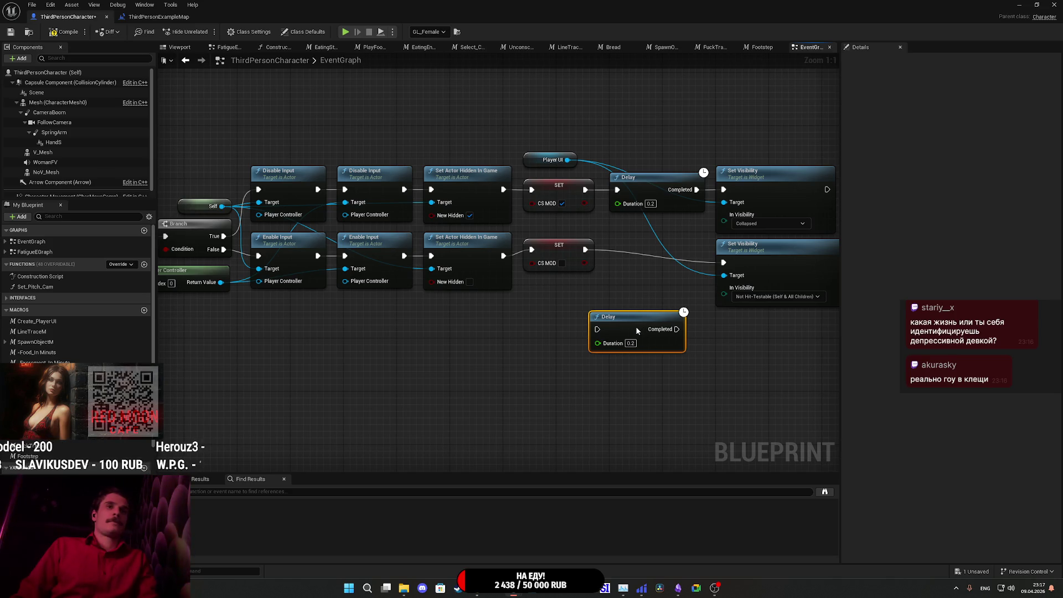
{"action": "key", "text": "Delete"}
- Expose the Delay's Duration as a Set_CS_Mode input renamed Delay, then compile
{"action": "mouse_move", "coordinate": [617, 203]}
{"action": "left_mouse_down"}
{"action": "mouse_move", "coordinate": [209, 262]}
{"action": "mouse_move", "coordinate": [357, 239]}
{"action": "left_mouse_up"}
{"action": "left_click", "coordinate": [10, 33]}
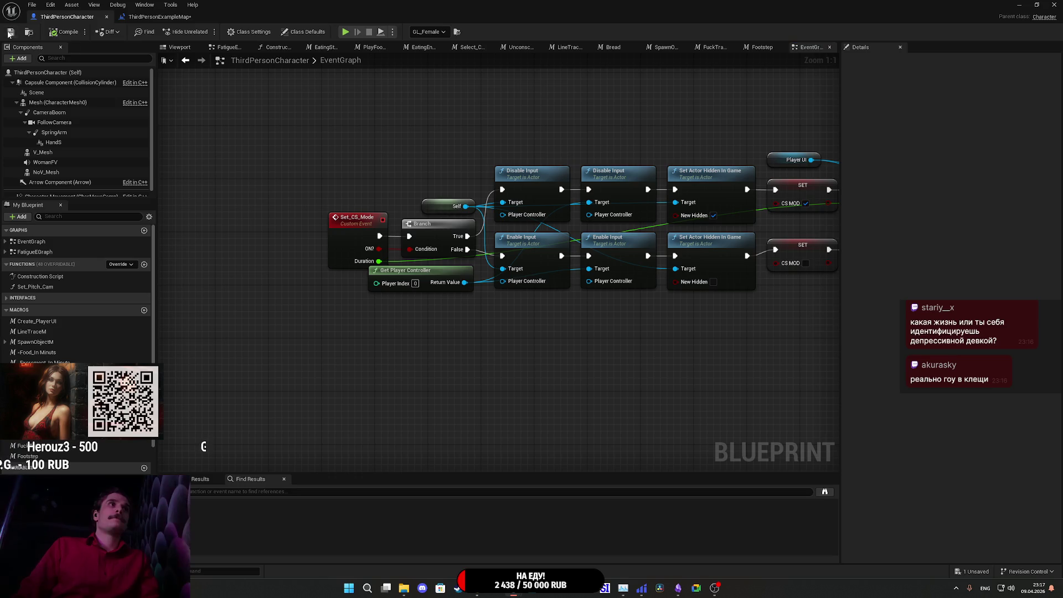
{"action": "left_click", "coordinate": [344, 251]}
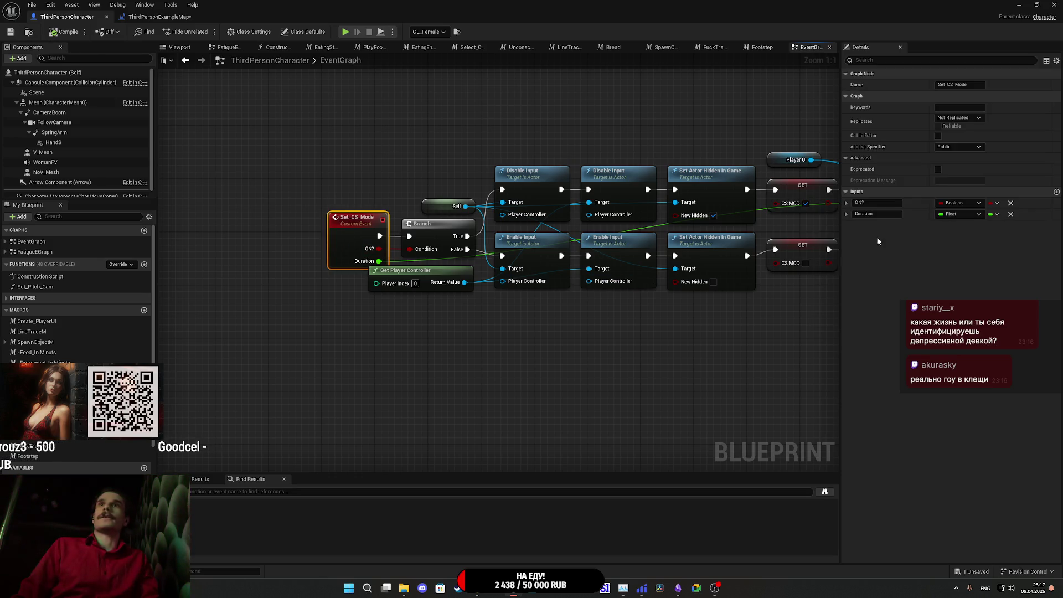
{"action": "type", "text": "elay"}
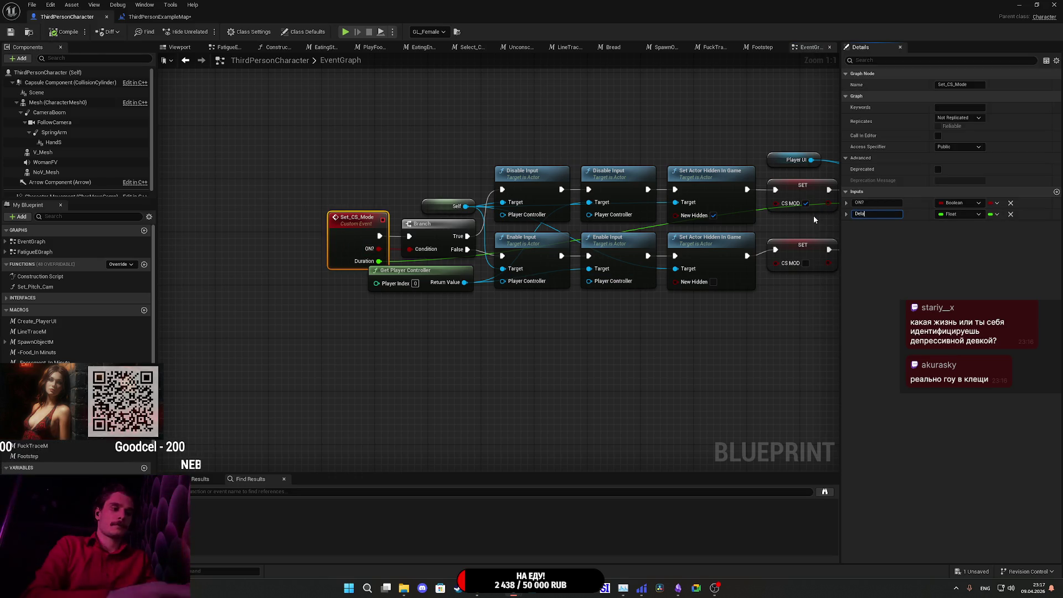
{"action": "key", "text": "Return"}
{"action": "left_click", "coordinate": [847, 214]}
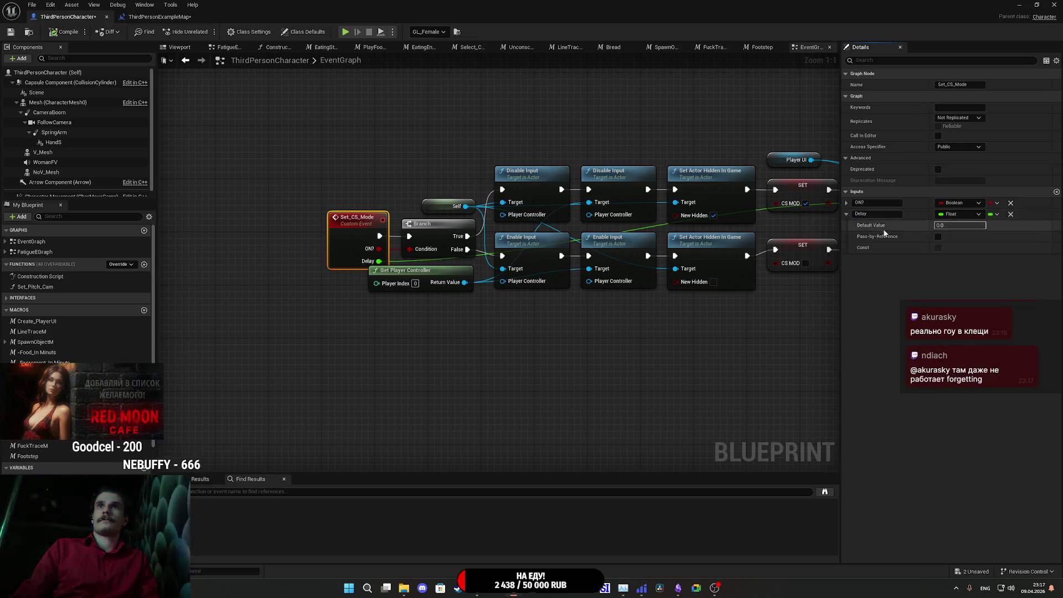
{"action": "left_click", "coordinate": [11, 35]}
- Nudge the Delay and both Set Visibility nodes left to close the gap, and save
{"action": "left_click_drag", "start_coordinate": [513, 108], "coordinate": [211, 175]}
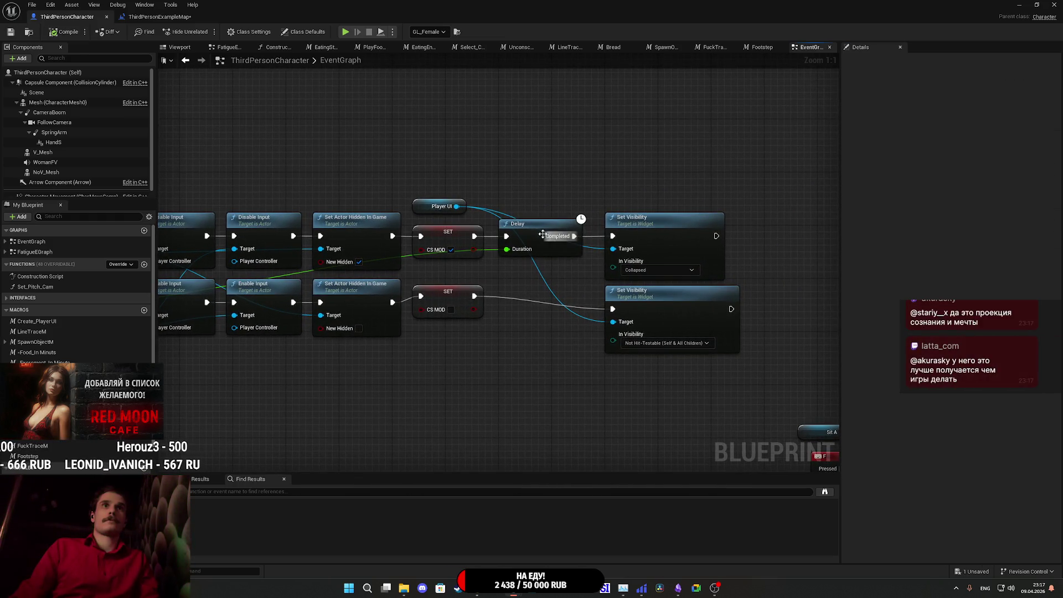
{"action": "left_click_drag", "start_coordinate": [532, 236], "coordinate": [525, 236]}
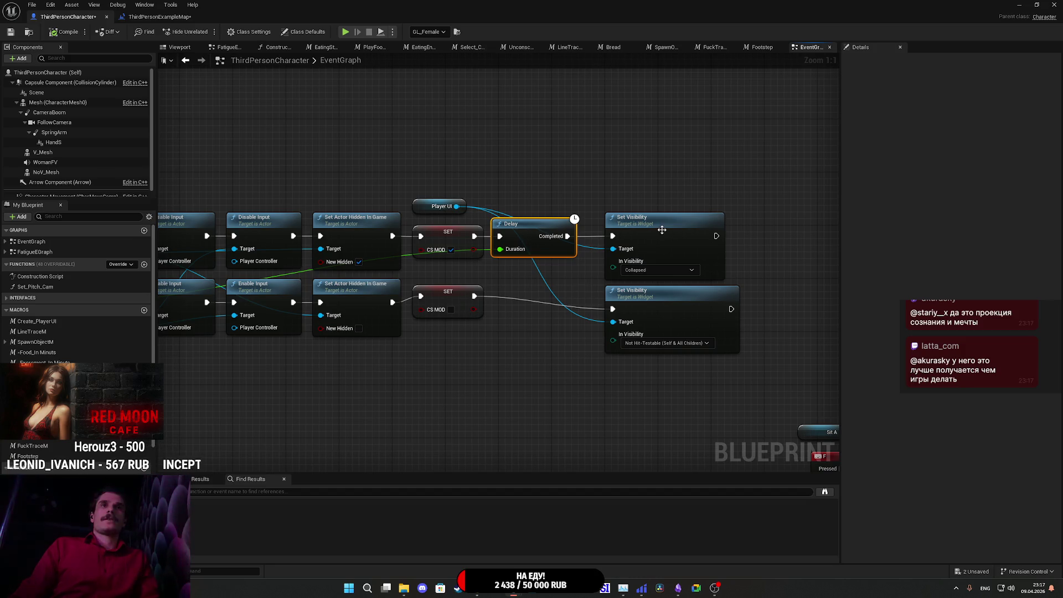
{"action": "left_click_drag", "start_coordinate": [661, 239], "coordinate": [640, 239]}
{"action": "left_click_drag", "start_coordinate": [664, 312], "coordinate": [644, 311]}
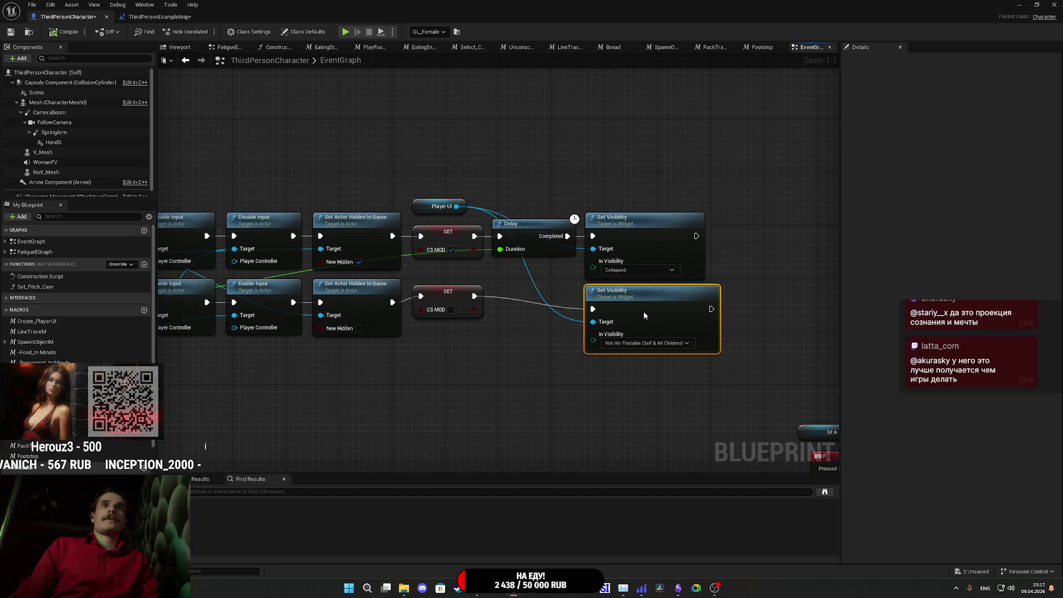
{"action": "left_click", "coordinate": [12, 32]}
{"action": "key", "text": "ctrl+Tab"}
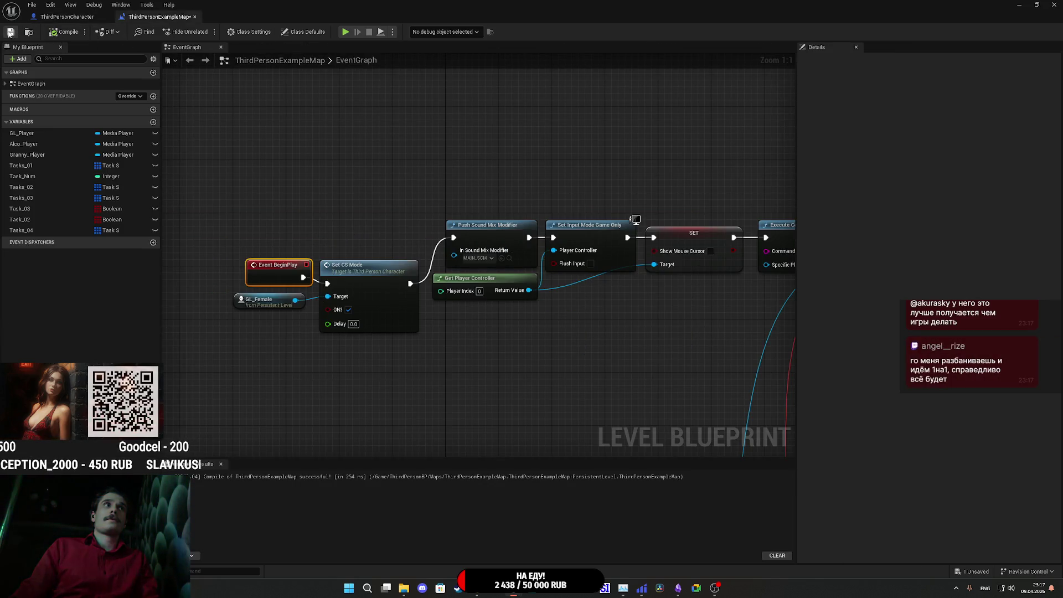
- Align Event BeginPlay, Set CS Mode and GL_Female in one row in the level blueprint and save
{"action": "left_click", "coordinate": [10, 31]}
{"action": "left_click_drag", "start_coordinate": [366, 277], "coordinate": [373, 238]}
{"action": "left_click_drag", "start_coordinate": [270, 271], "coordinate": [270, 232]}
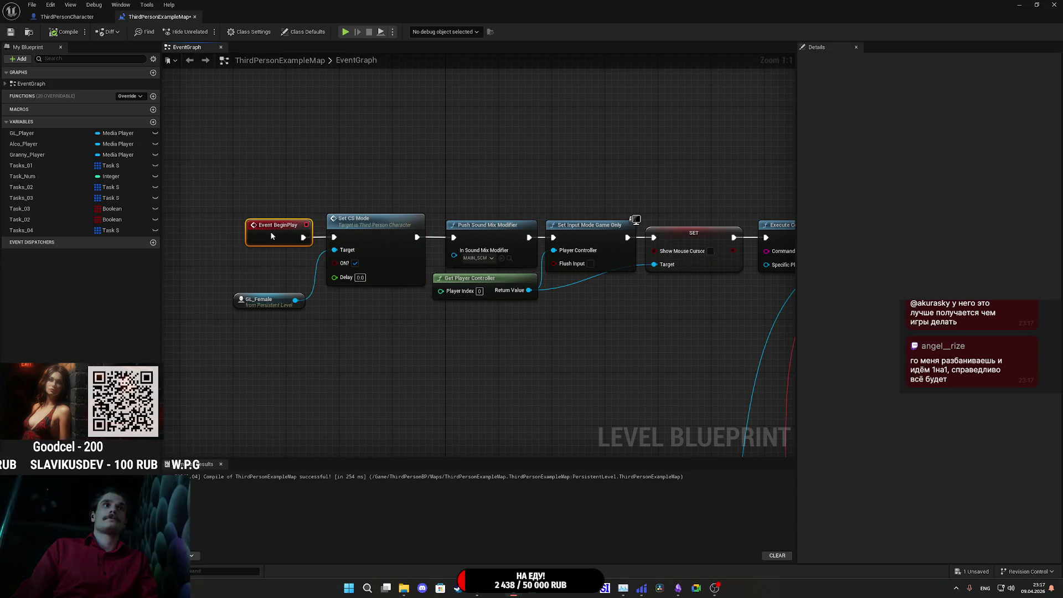
{"action": "left_click_drag", "start_coordinate": [253, 307], "coordinate": [259, 274]}
{"action": "left_click", "coordinate": [247, 302]}
{"action": "left_click", "coordinate": [11, 33]}
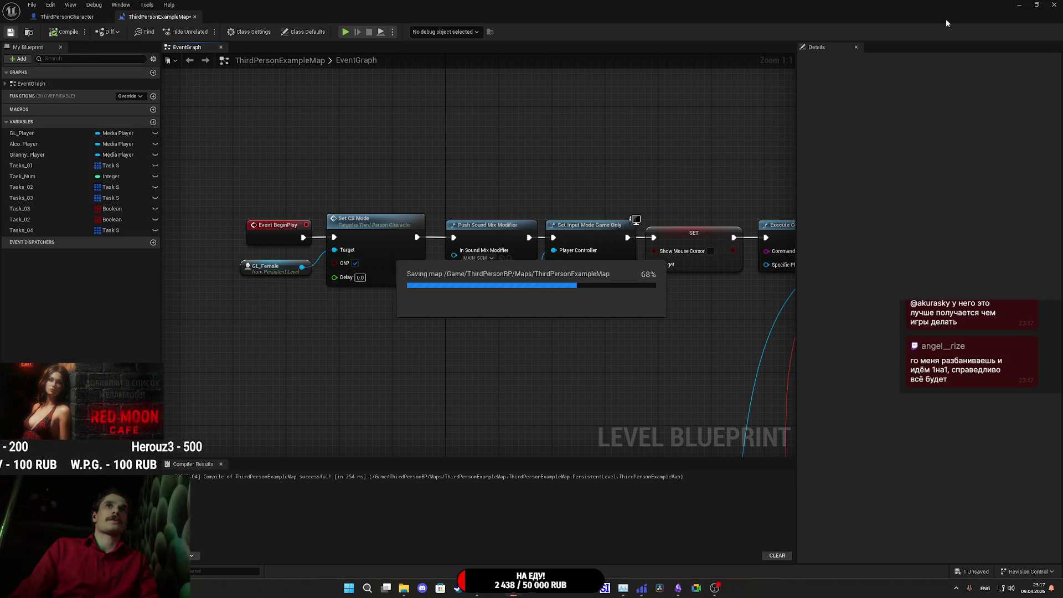
- Play-test the level, stop it, dismiss the message log and return to the level blueprint
{"action": "left_click", "coordinate": [1019, 5]}
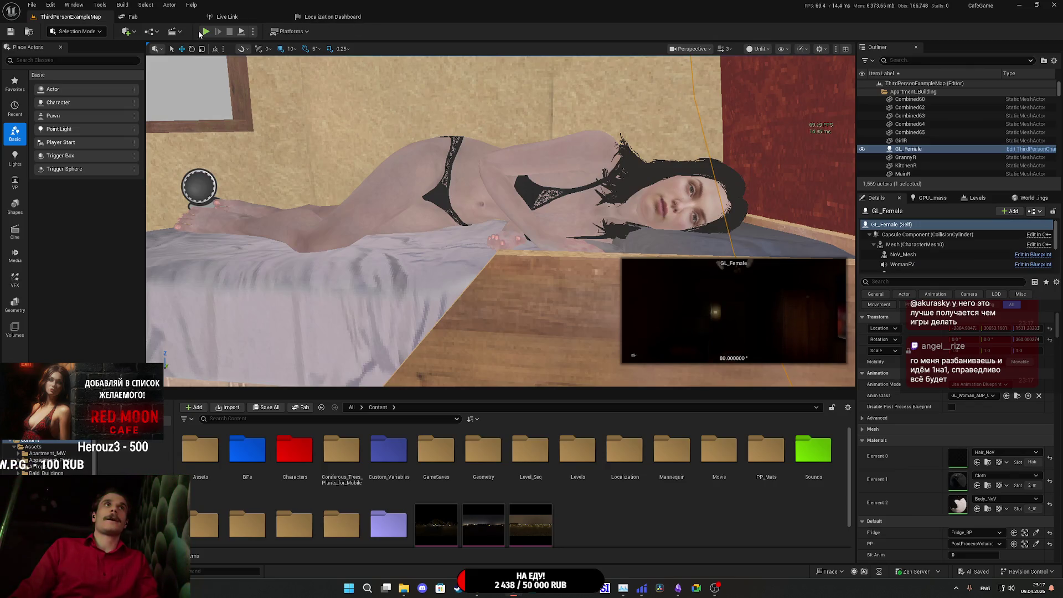
{"action": "key", "text": "alt+p"}
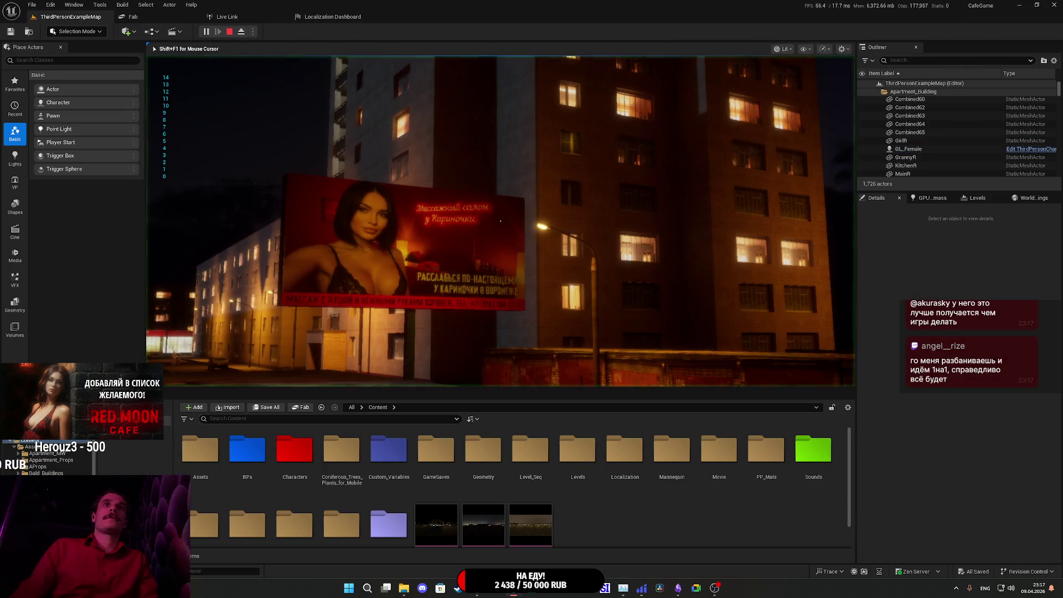
{"action": "key", "text": "Escape"}
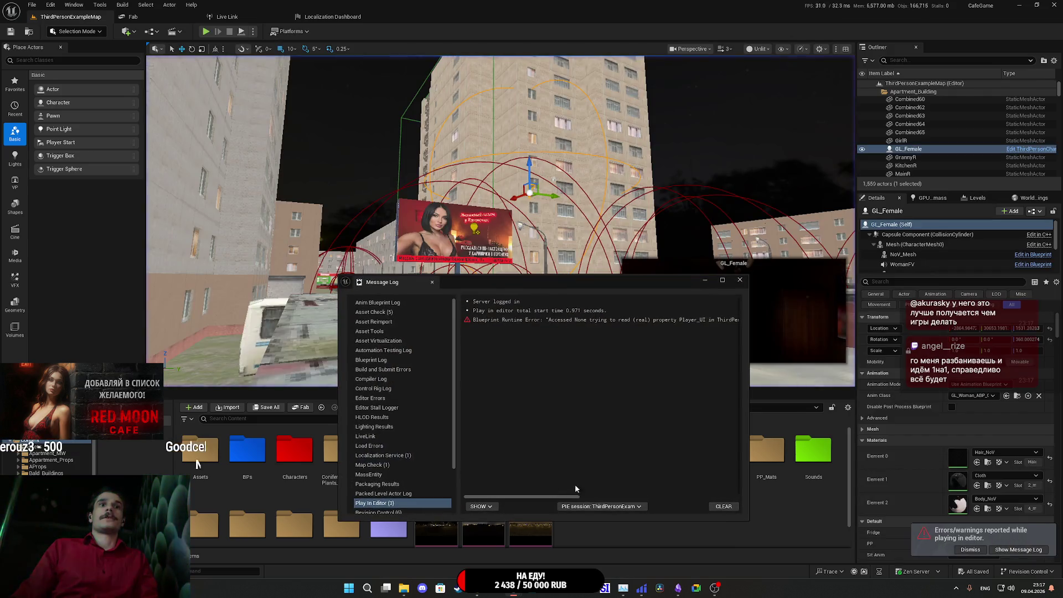
{"action": "left_click", "coordinate": [740, 279]}
{"action": "mouse_move", "coordinate": [514, 588]}
{"action": "left_click", "coordinate": [558, 540]}
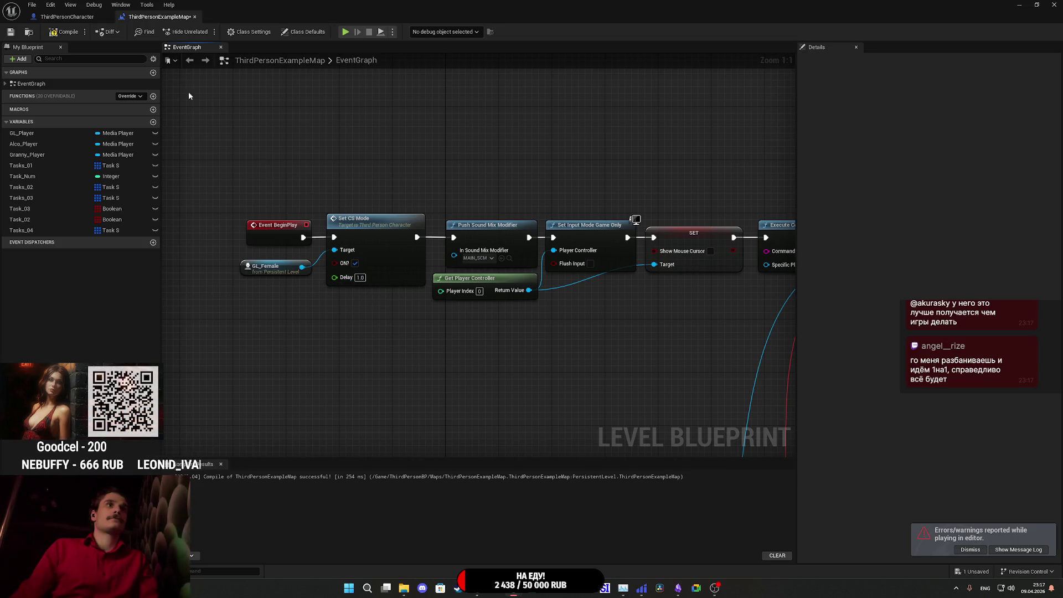
- Save the level blueprint, run a quick play-test, then return to the blueprint
{"action": "left_click", "coordinate": [15, 34]}
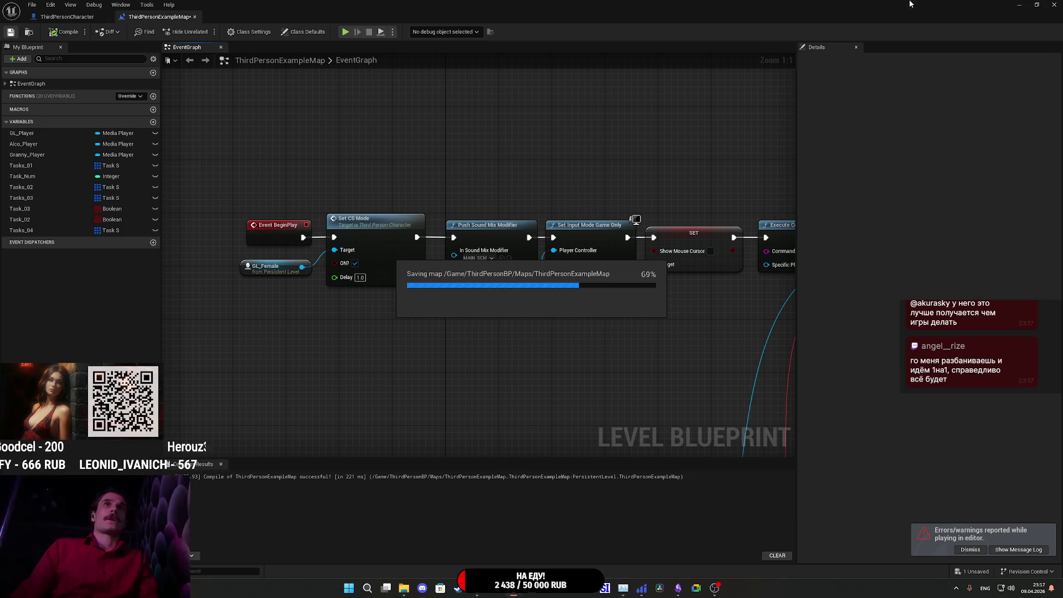
{"action": "left_click", "coordinate": [1022, 4]}
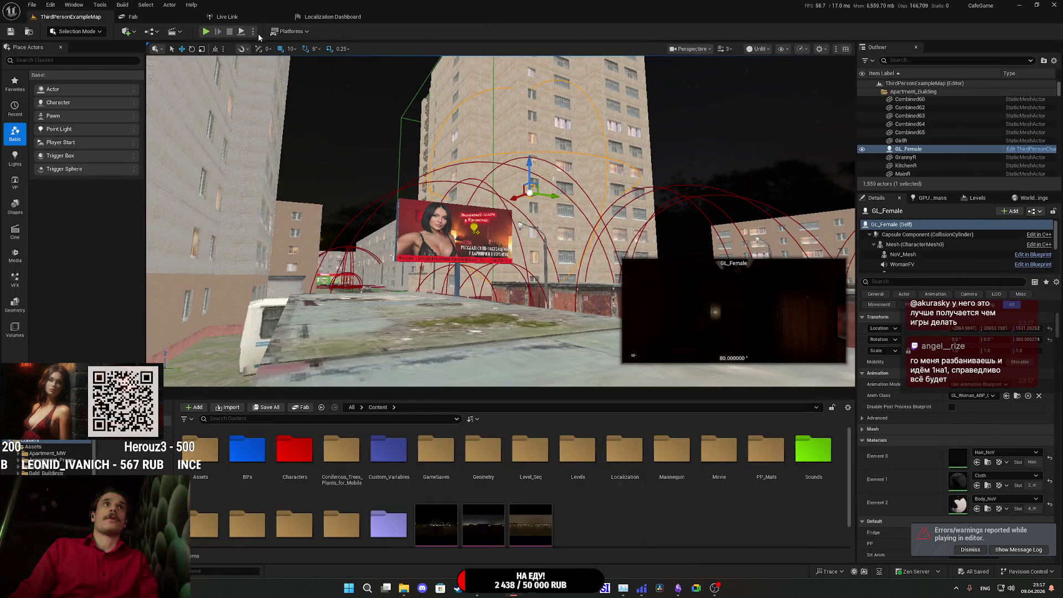
{"action": "left_click", "coordinate": [205, 31]}
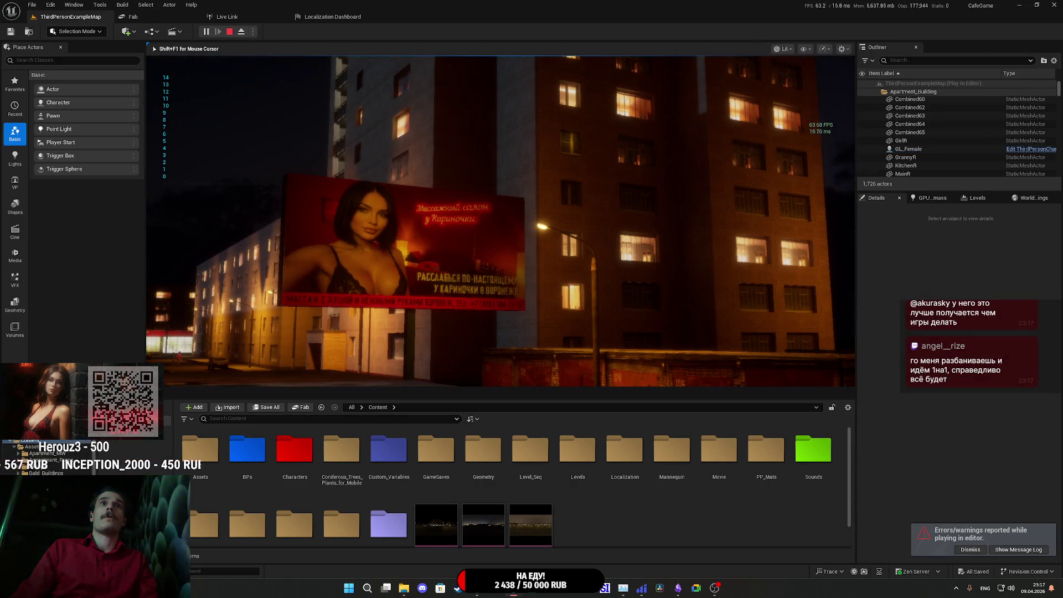
{"action": "key", "text": "Escape"}
{"action": "mouse_move", "coordinate": [520, 592]}
{"action": "left_click", "coordinate": [556, 540]}
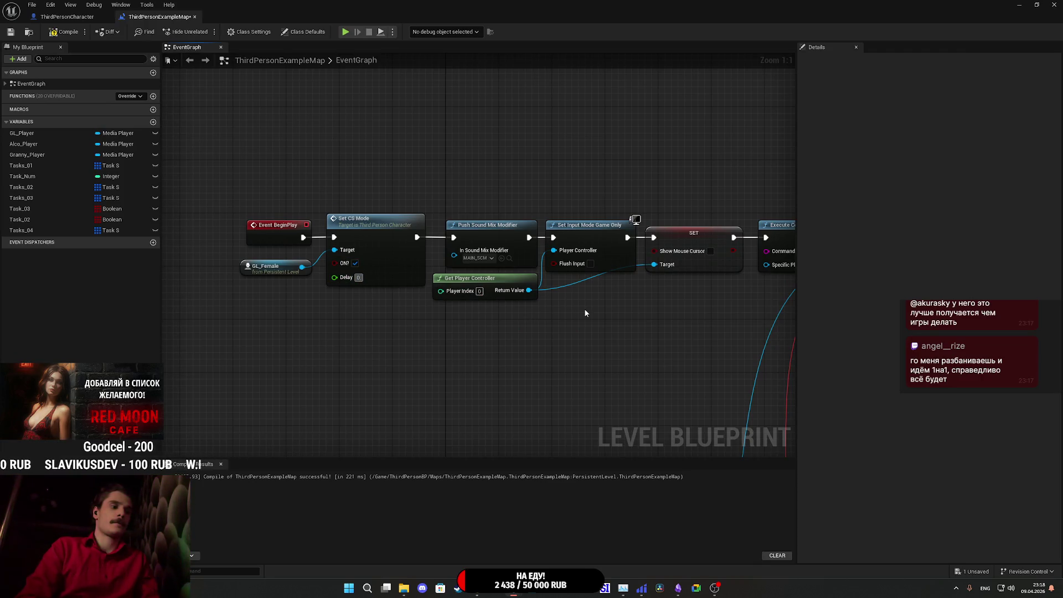
- Set Set CS Mode's Delay to 0.25, compile and save, and relaunch the game
{"action": "key", "text": "ctrl+a"}
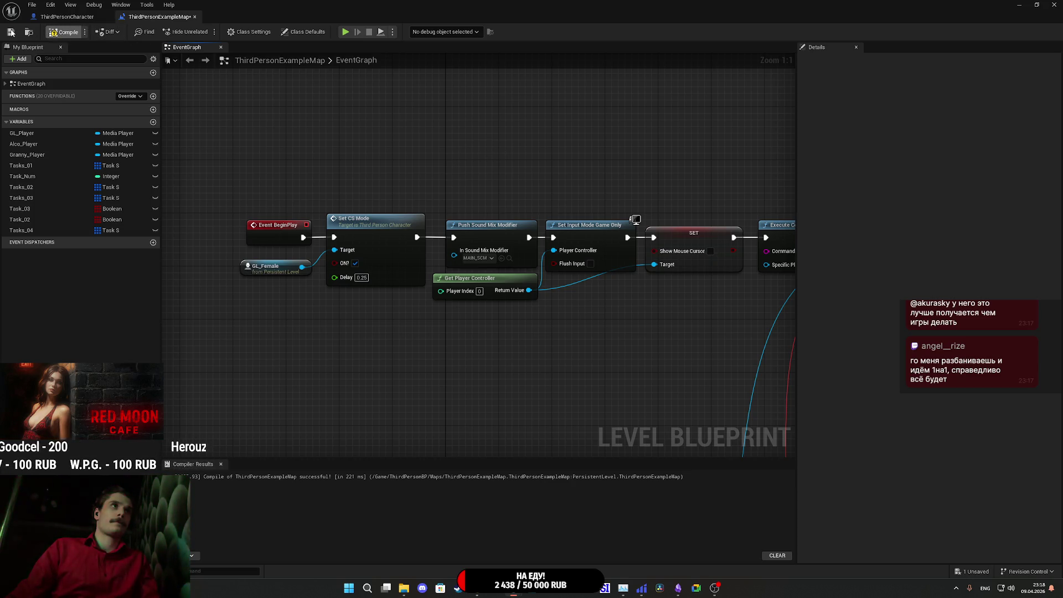
{"action": "left_click", "coordinate": [10, 32]}
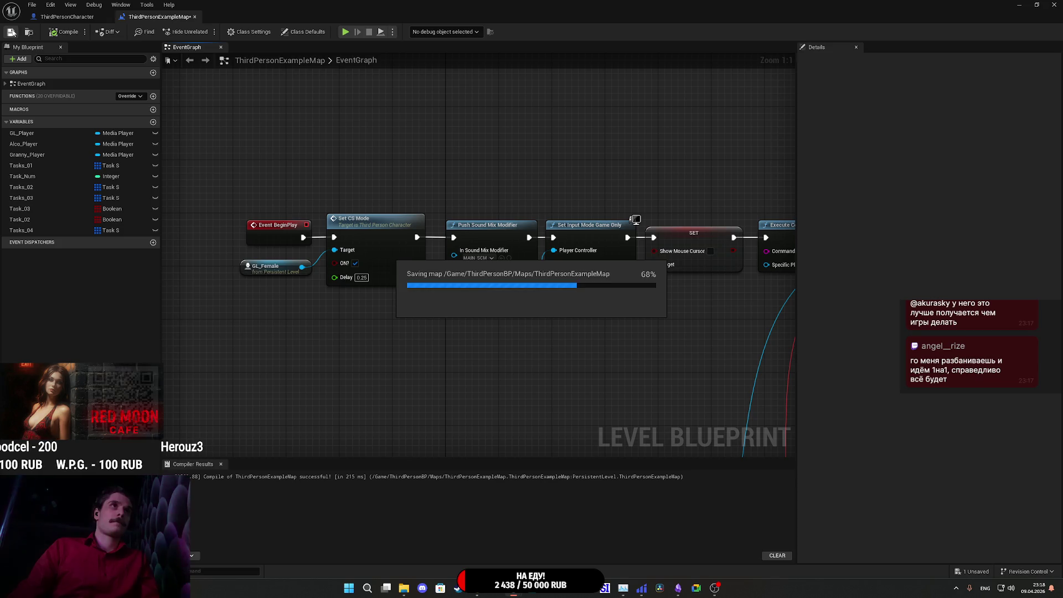
{"action": "left_click", "coordinate": [1021, 4]}
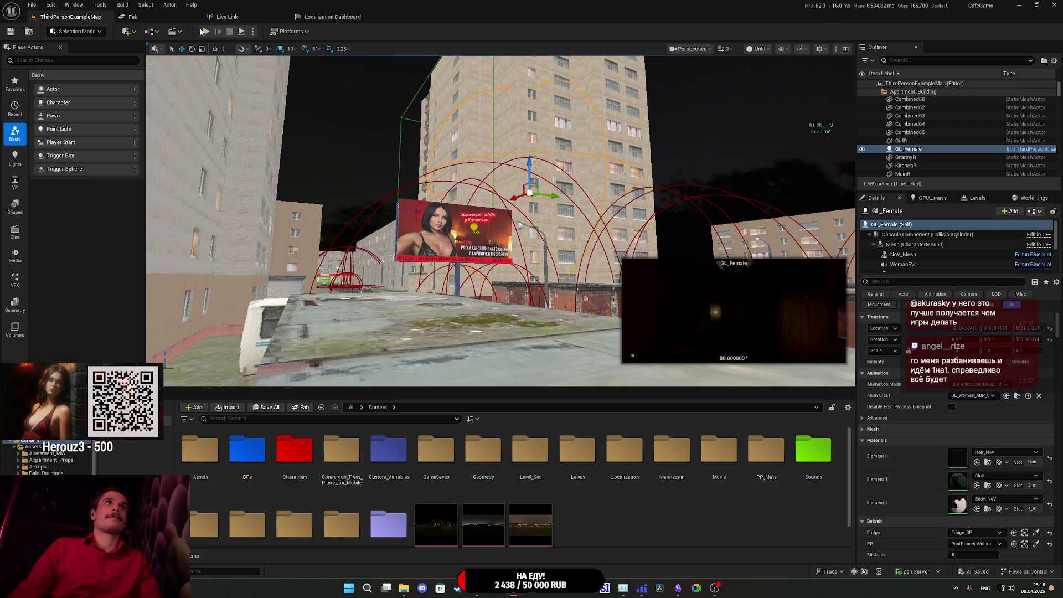
{"action": "key", "text": "alt+p"}
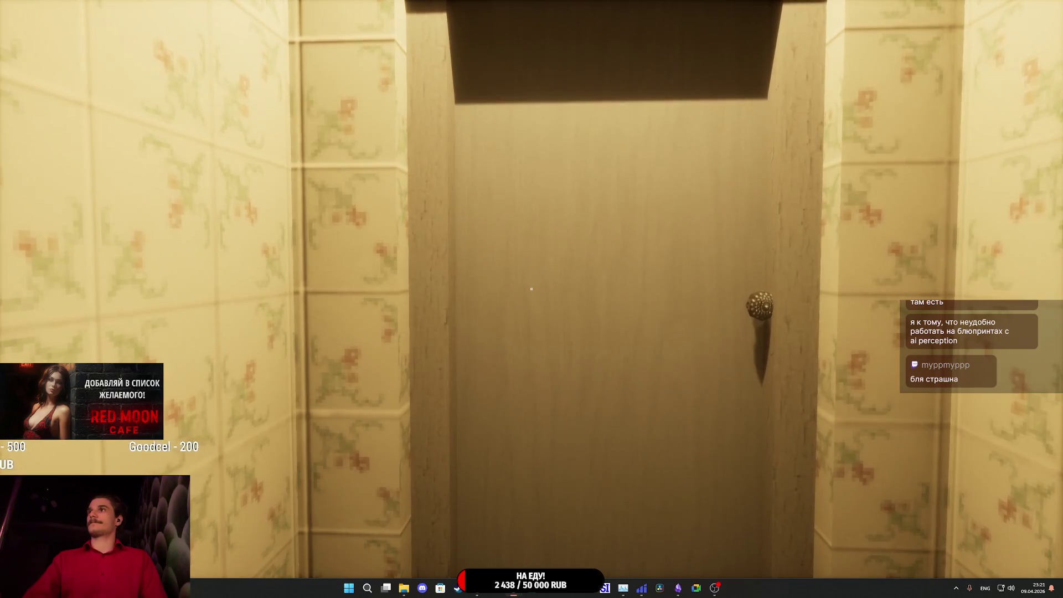
- Walk through the door into the kitchen and pick up the bottle, can and sardine can
{"action": "key", "text": "w"}
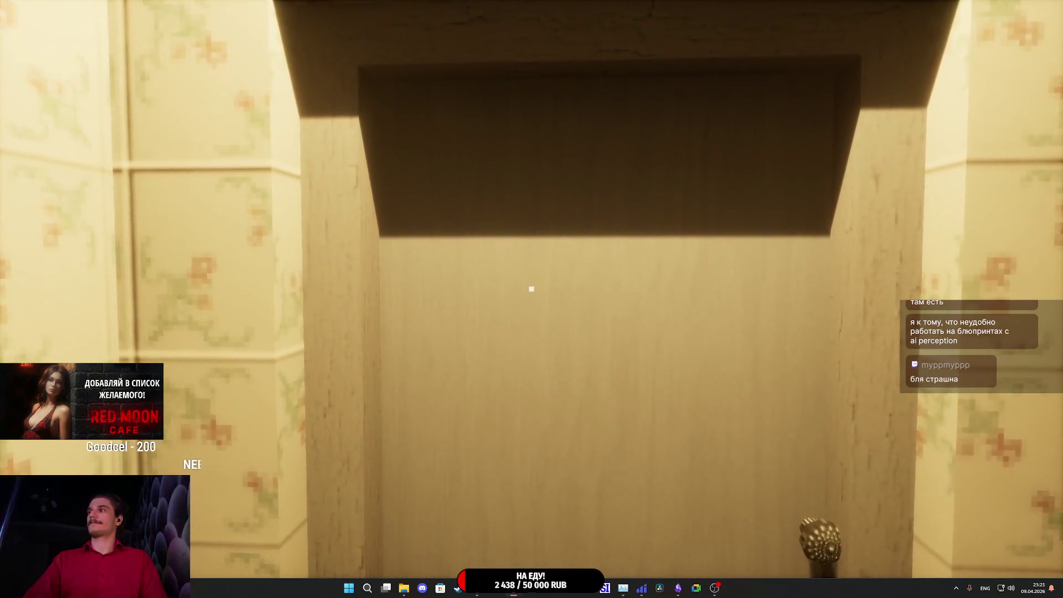
{"action": "key", "text": "e"}
{"action": "key", "text": "w"}
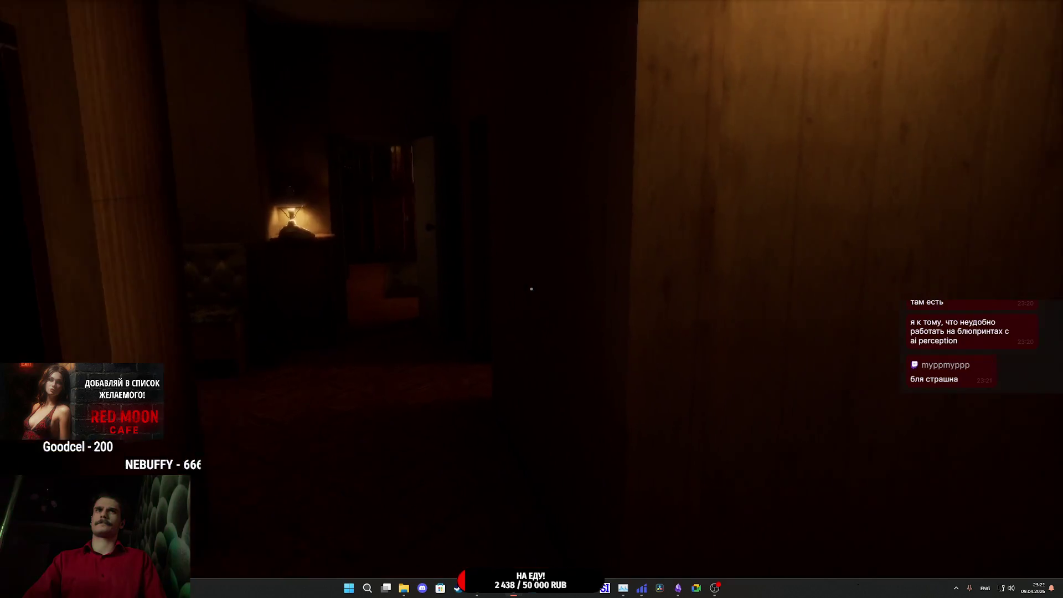
{"action": "key", "text": "w"}
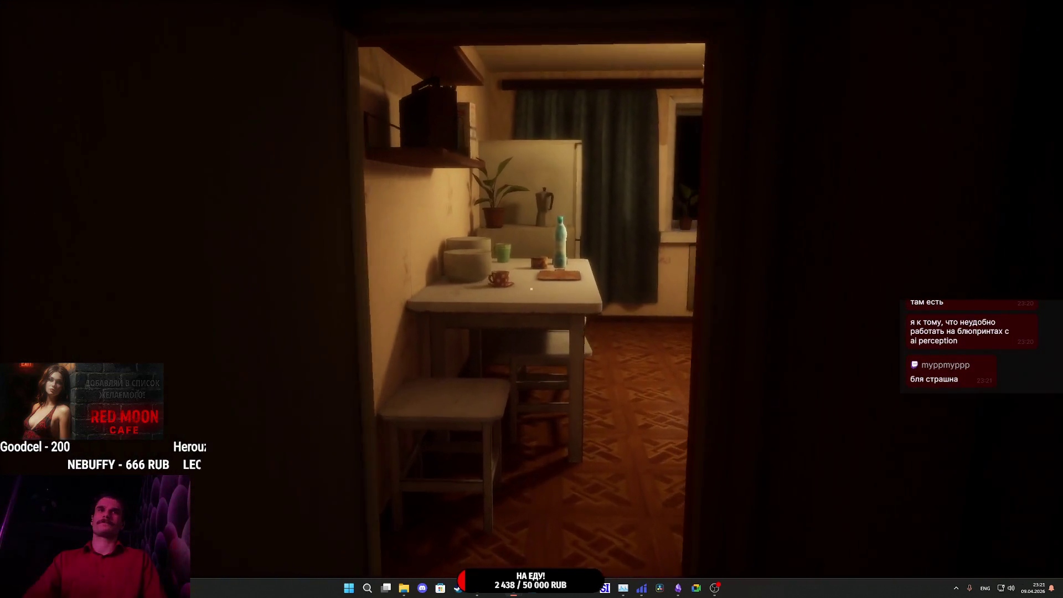
{"action": "key", "text": "w"}
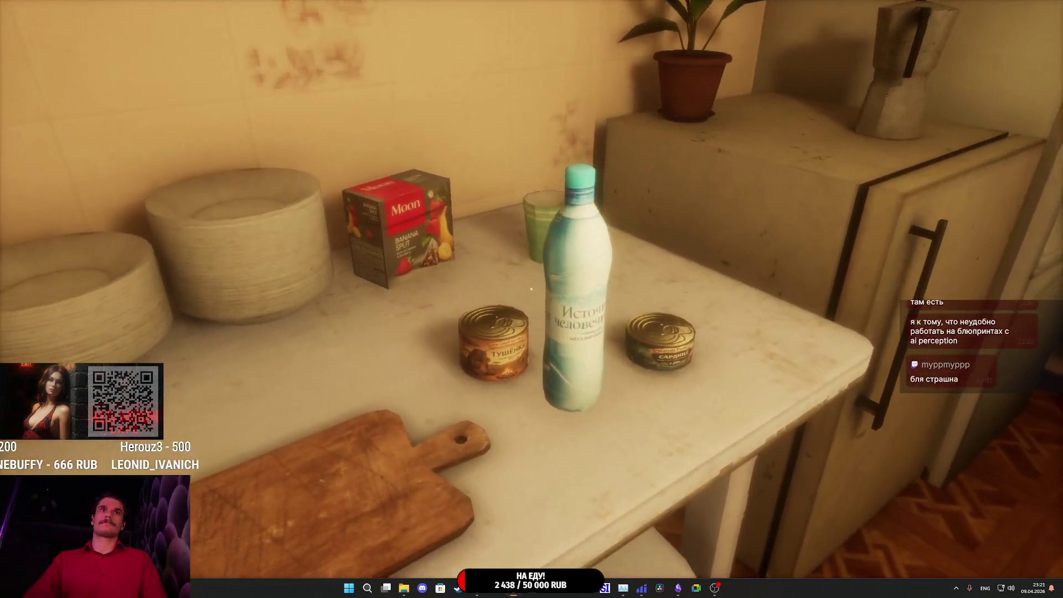
{"action": "left_click", "coordinate": [531, 289]}
{"action": "left_click", "coordinate": [532, 289]}
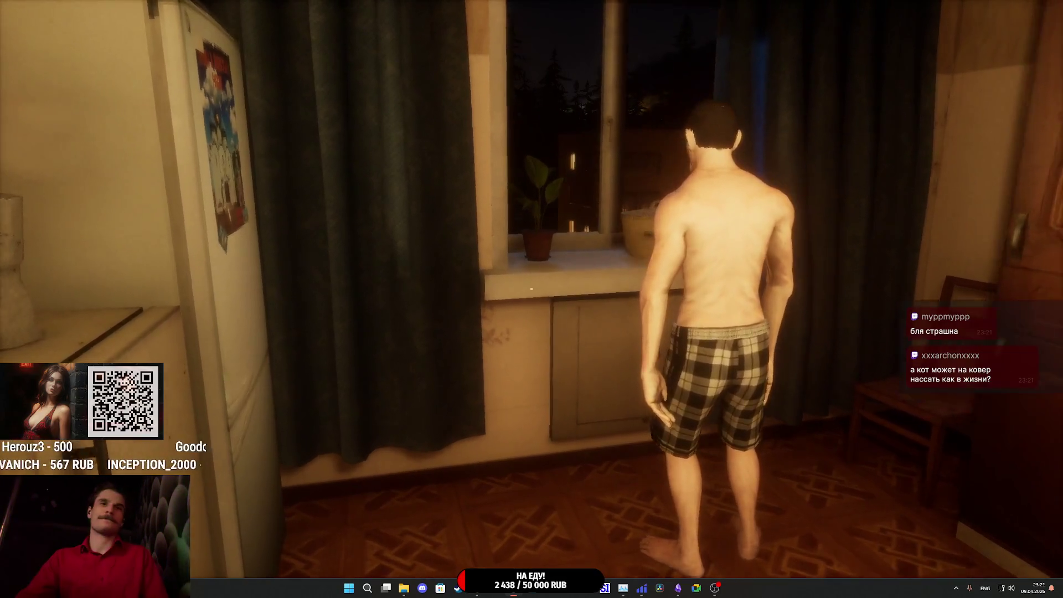
- Look out the kitchen window, walk back to the room, and open and close the wardrobe
{"action": "key", "text": "w"}
{"action": "key", "text": "a"}
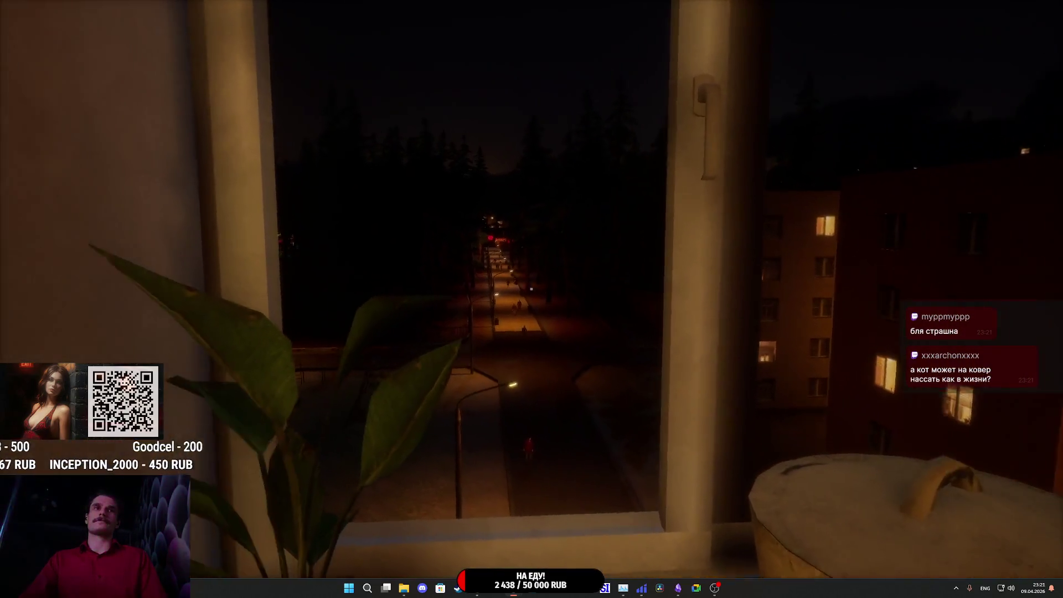
{"action": "key", "text": "w"}
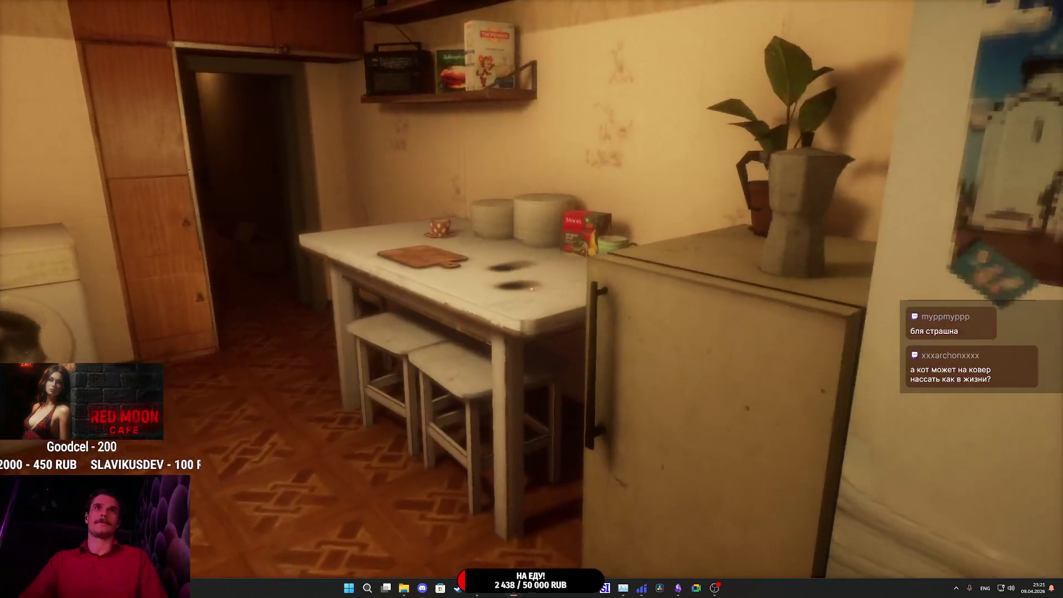
{"action": "key", "text": "w"}
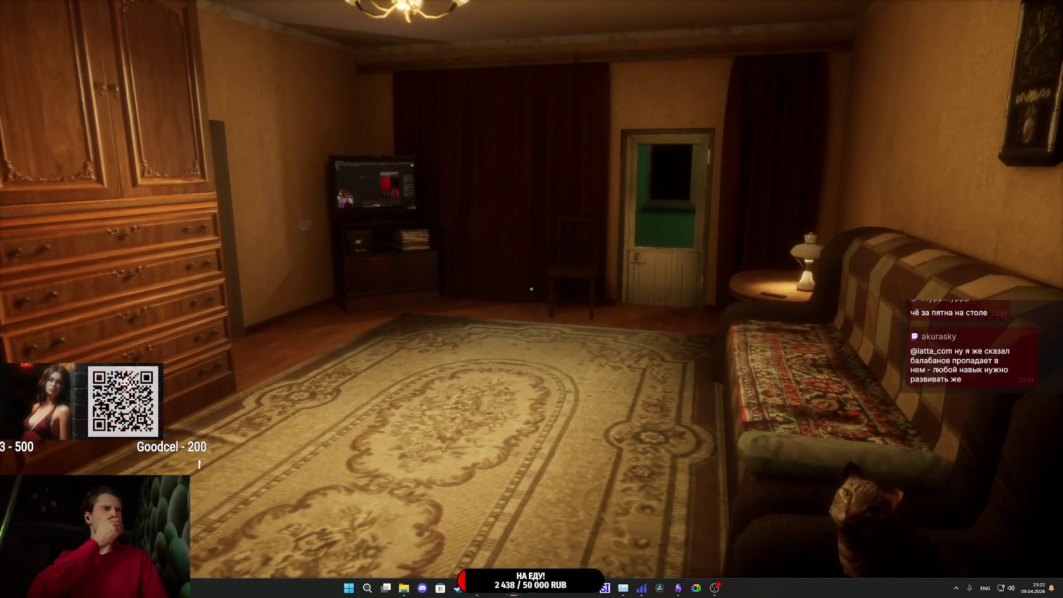
{"action": "mouse_move", "coordinate": [531, 288]}
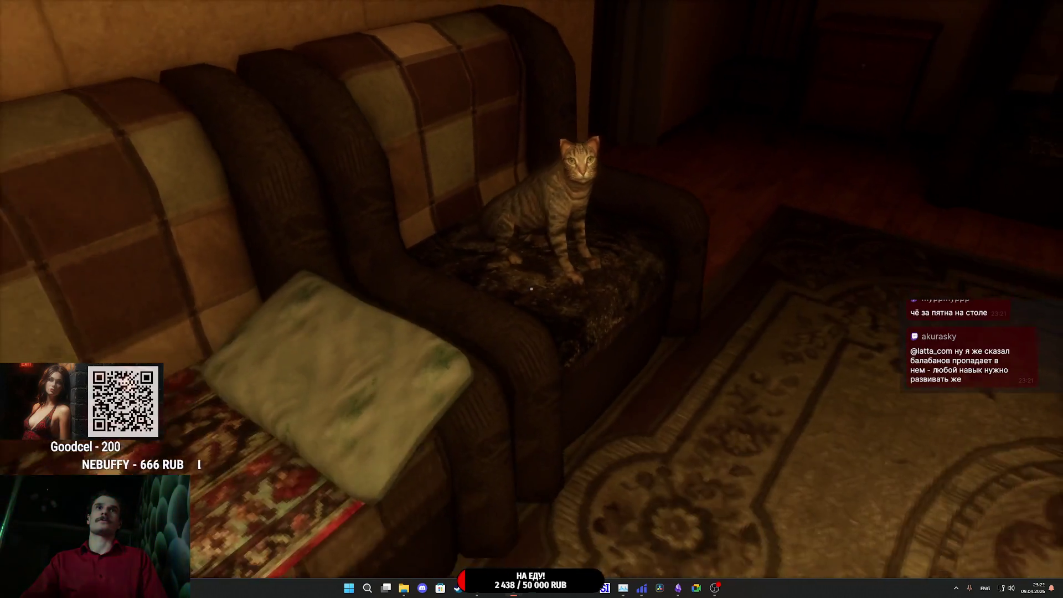
{"action": "key", "text": "w"}
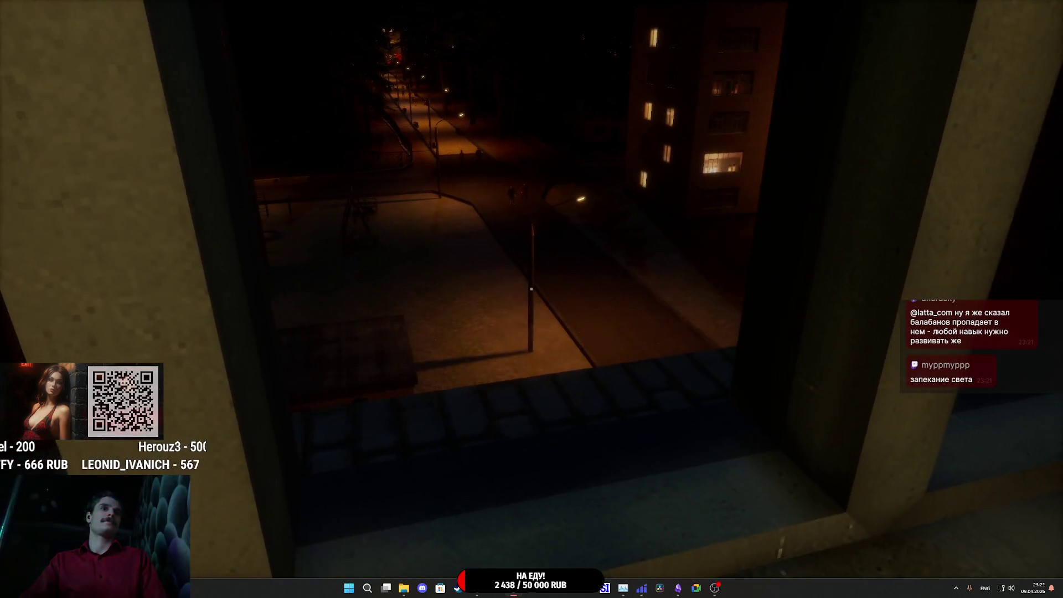
{"action": "key", "text": "w"}
{"action": "key", "text": "w"}
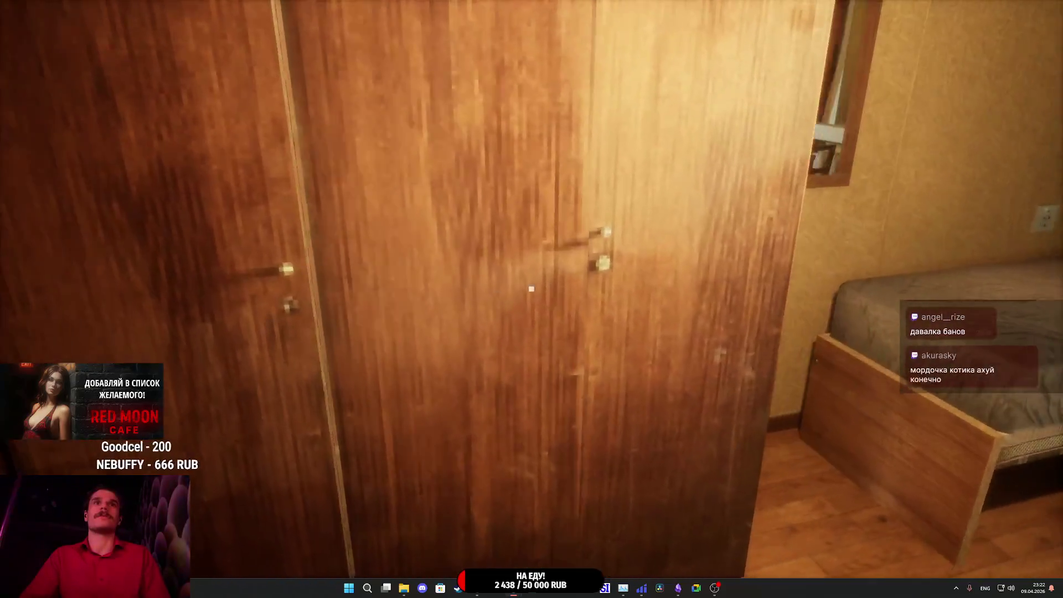
{"action": "left_click", "coordinate": [531, 289]}
{"action": "left_click", "coordinate": [532, 289]}
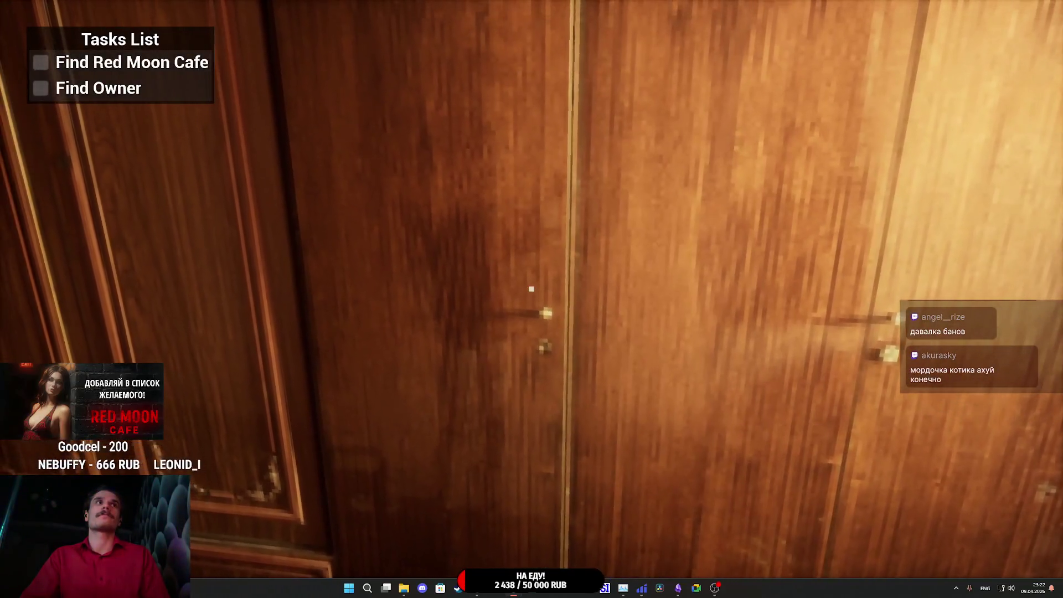
- Walk to the bedroom window, through the grey and balcony doors, and along the balcony
{"action": "key", "text": "w"}
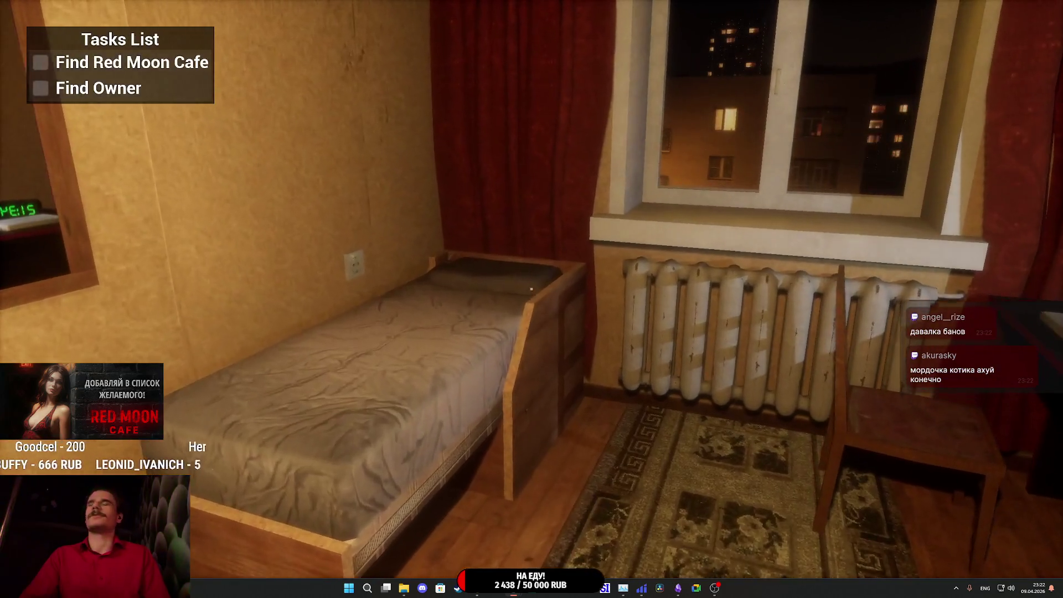
{"action": "key", "text": "w"}
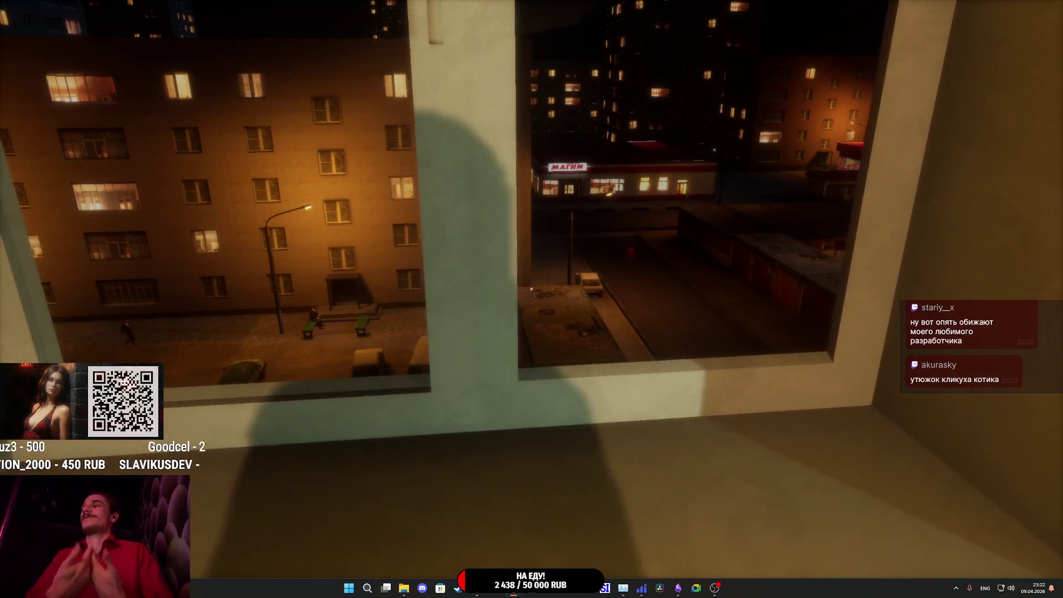
{"action": "key", "text": "d"}
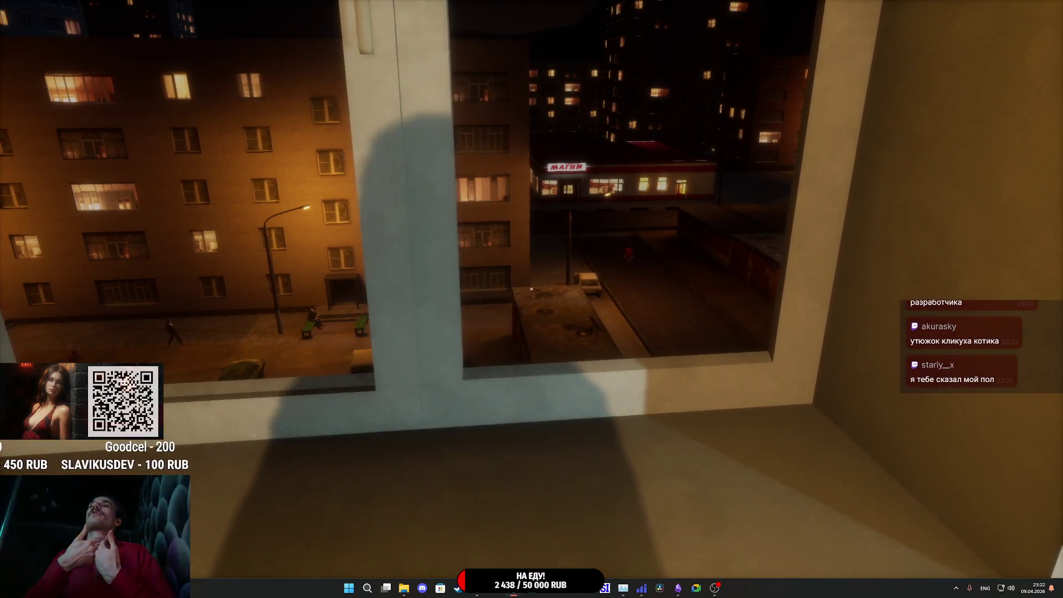
{"action": "key", "text": "w"}
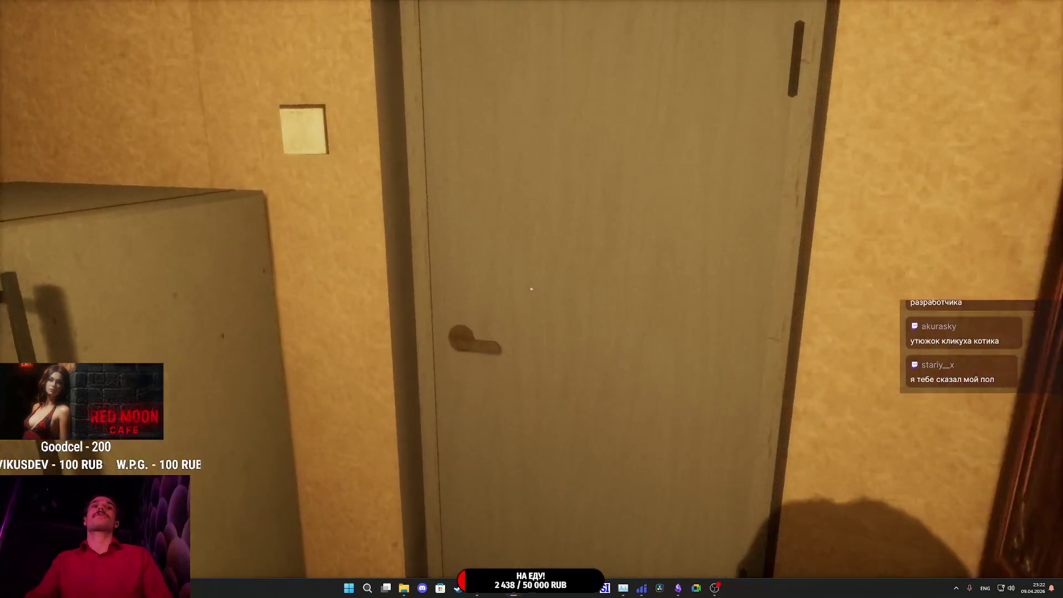
{"action": "left_click", "coordinate": [531, 289]}
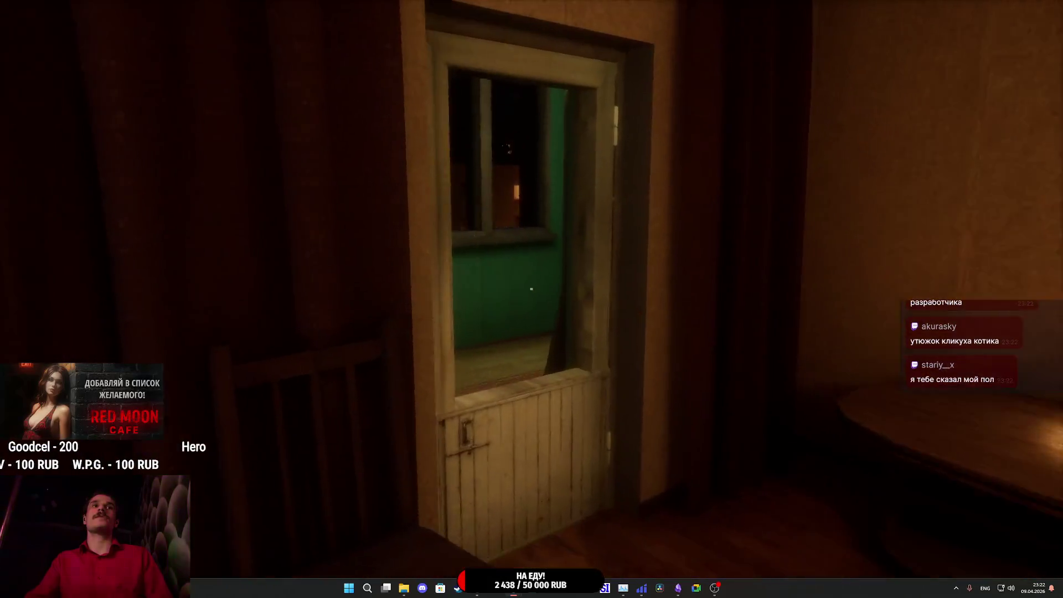
{"action": "key", "text": "w"}
{"action": "left_click", "coordinate": [531, 289]}
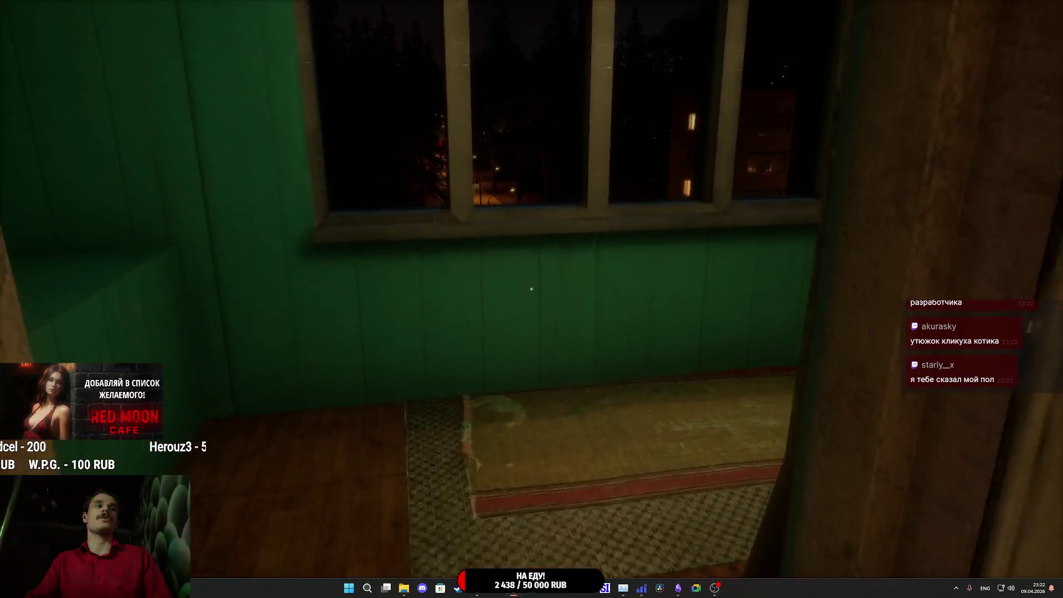
{"action": "key", "text": "w"}
{"action": "key", "text": "d"}
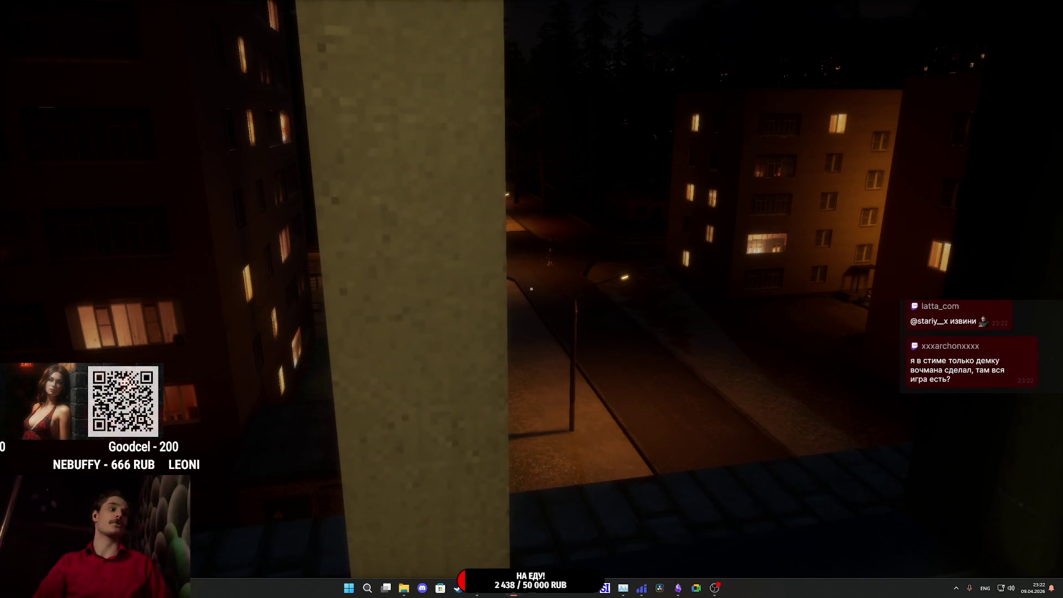
{"action": "key", "text": "a"}
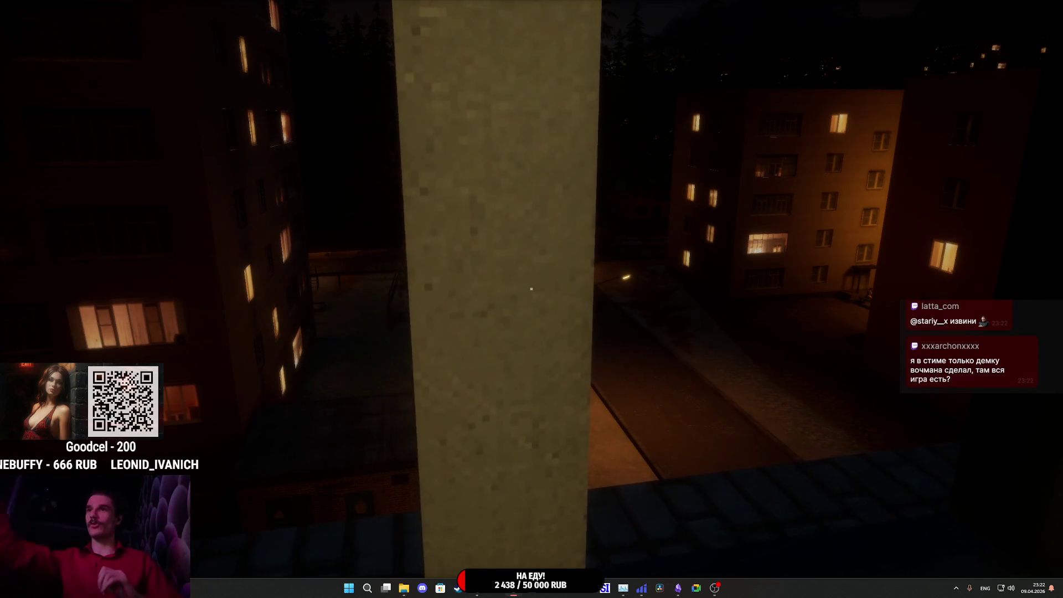
{"action": "key", "text": "d"}
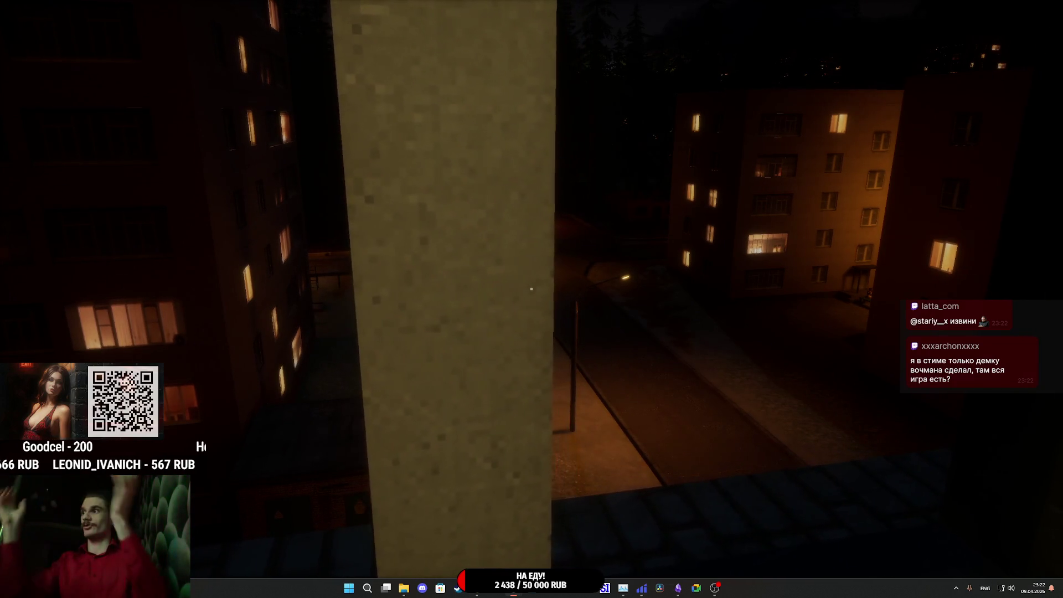
{"action": "mouse_move", "coordinate": [532, 289]}
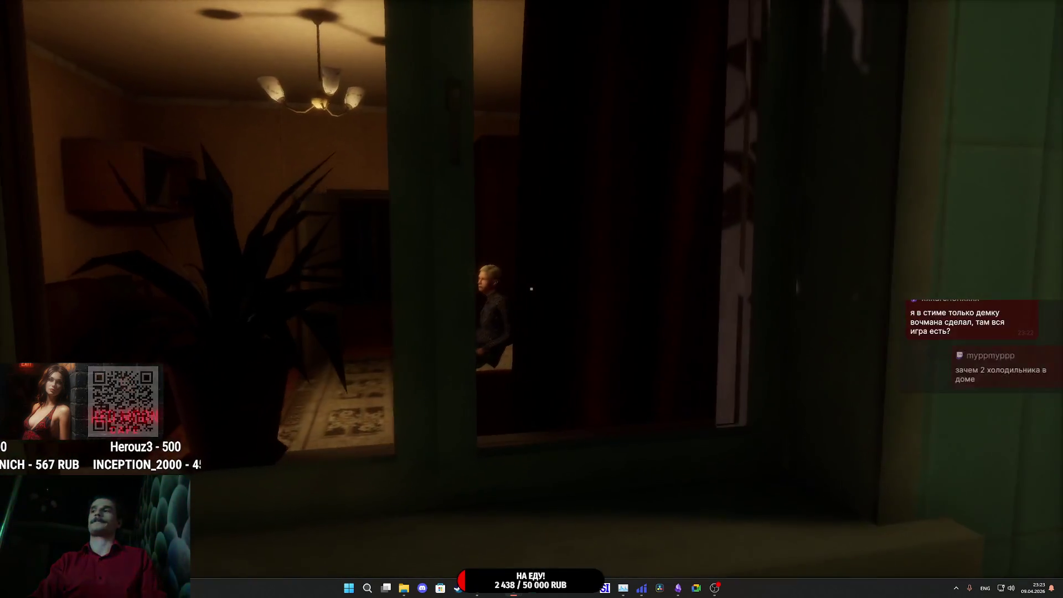
{"action": "key", "text": "a"}
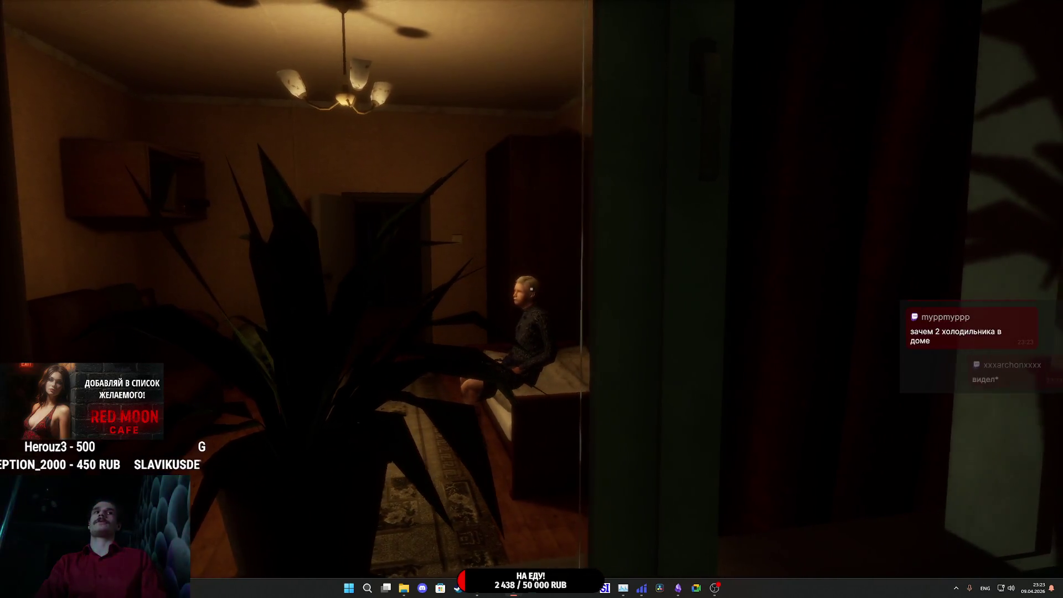
- Walk through the kitchen and hallway to the entrance door, opening and closing it
{"action": "key", "text": "w"}
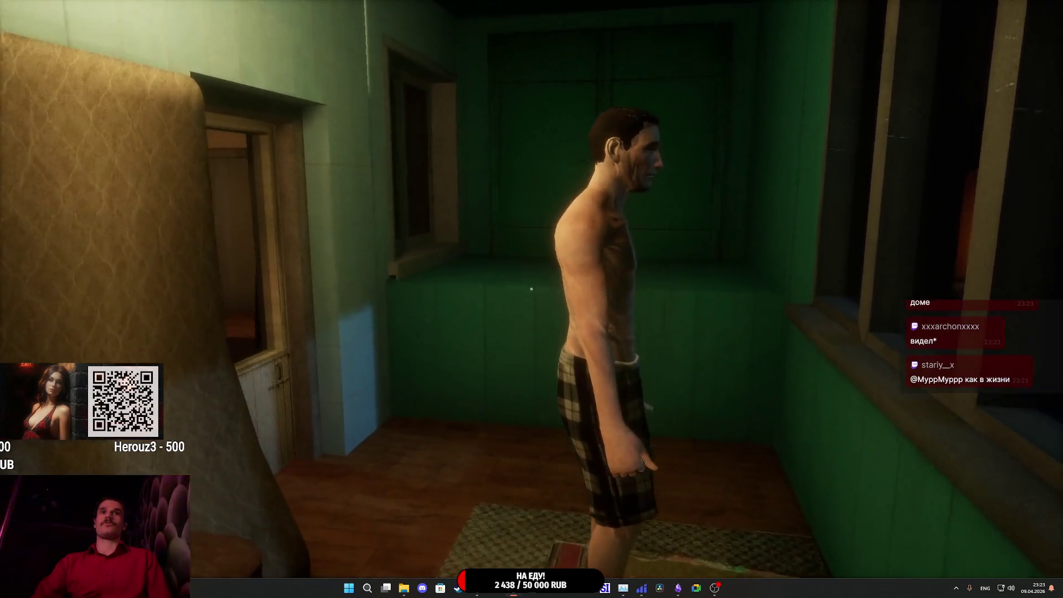
{"action": "key", "text": "w"}
{"action": "key", "text": "w"}
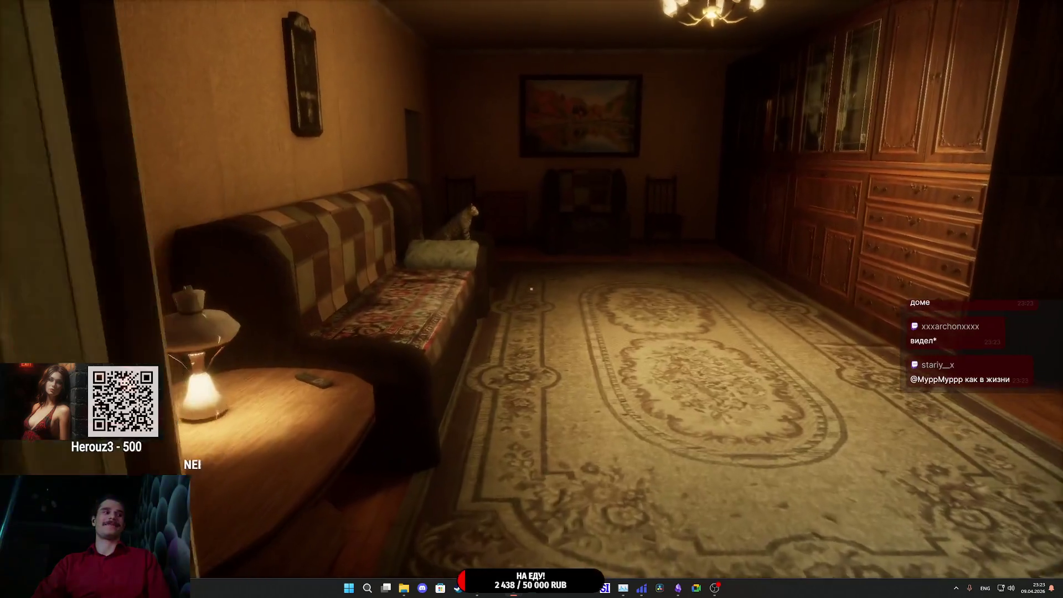
{"action": "key", "text": "w"}
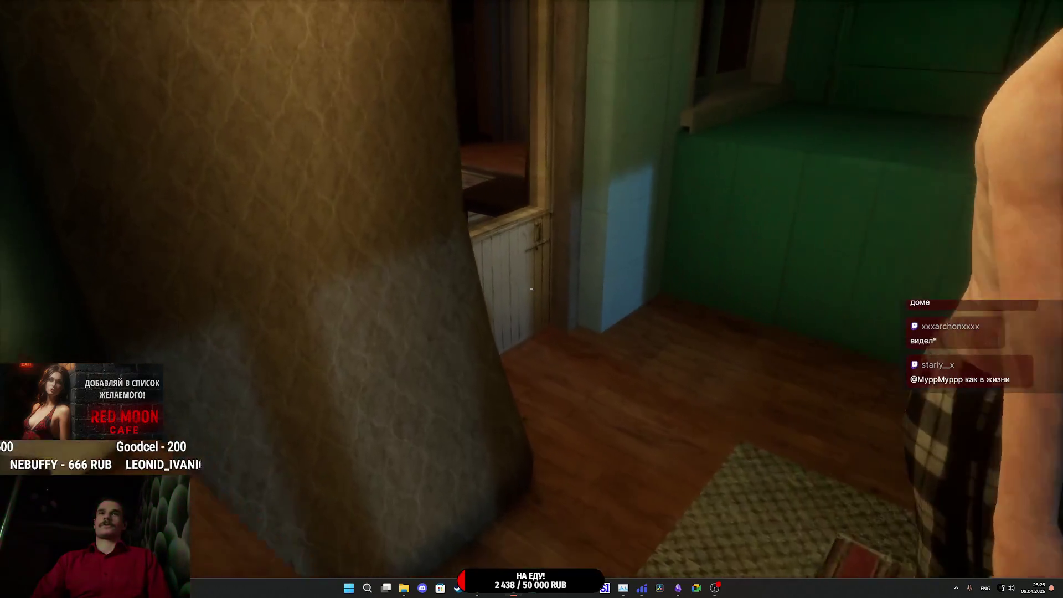
{"action": "key", "text": "w"}
{"action": "key", "text": "w"}
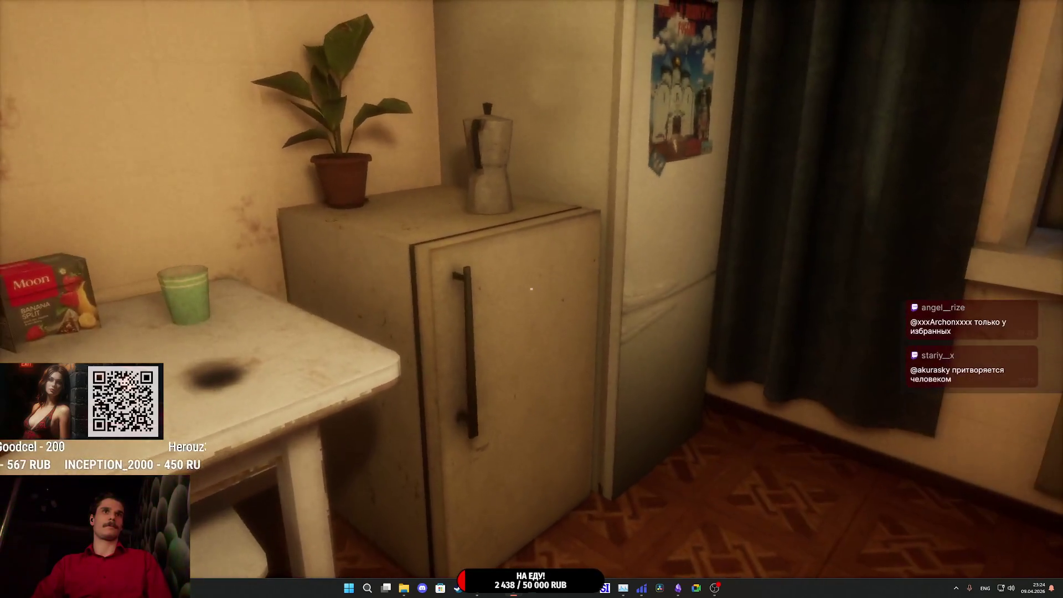
{"action": "key", "text": "s"}
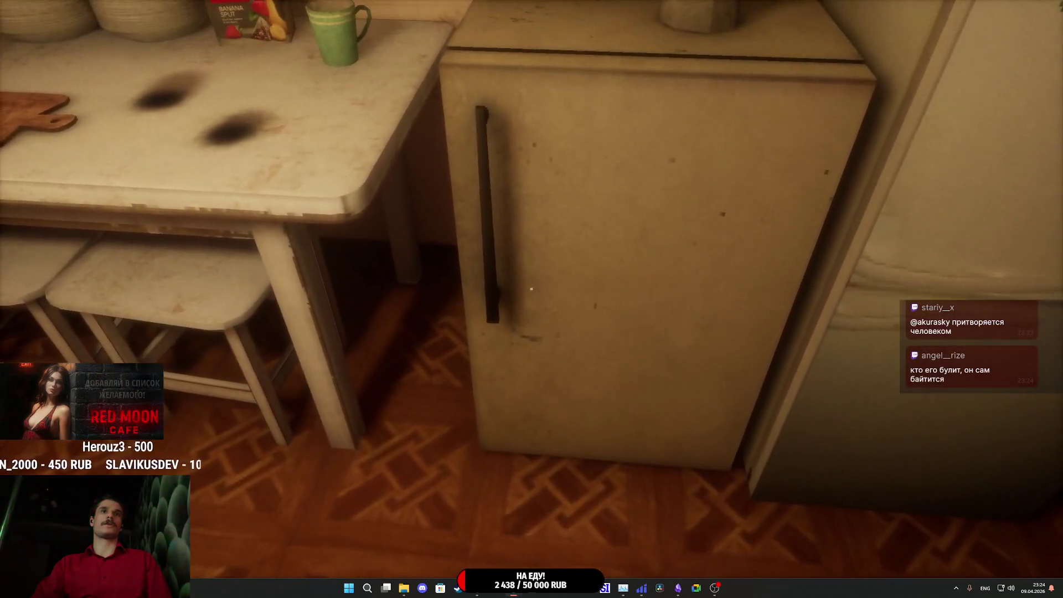
{"action": "key", "text": "s"}
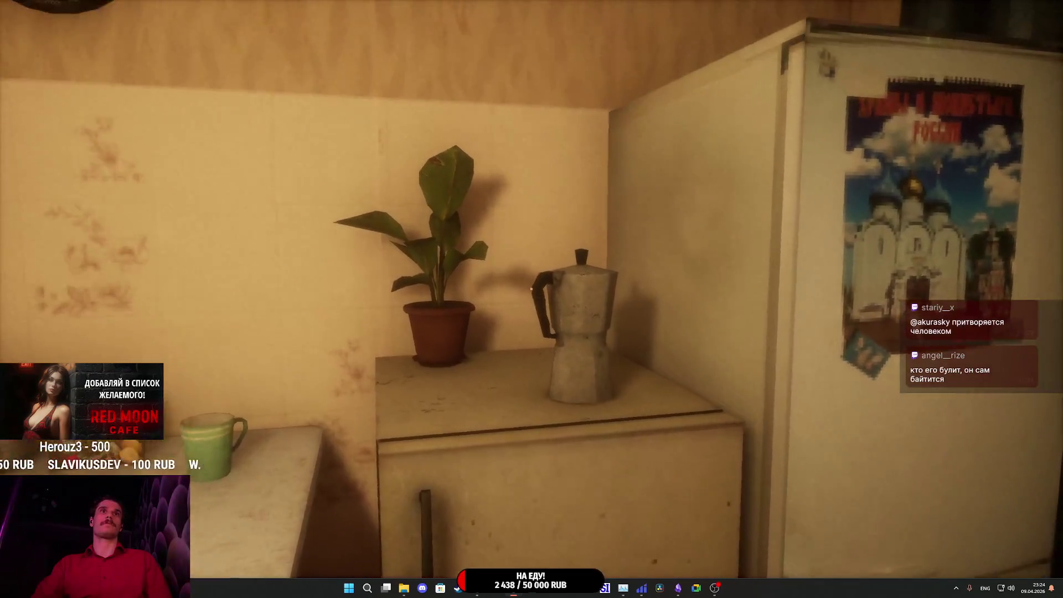
{"action": "key", "text": "s"}
{"action": "key", "text": "w"}
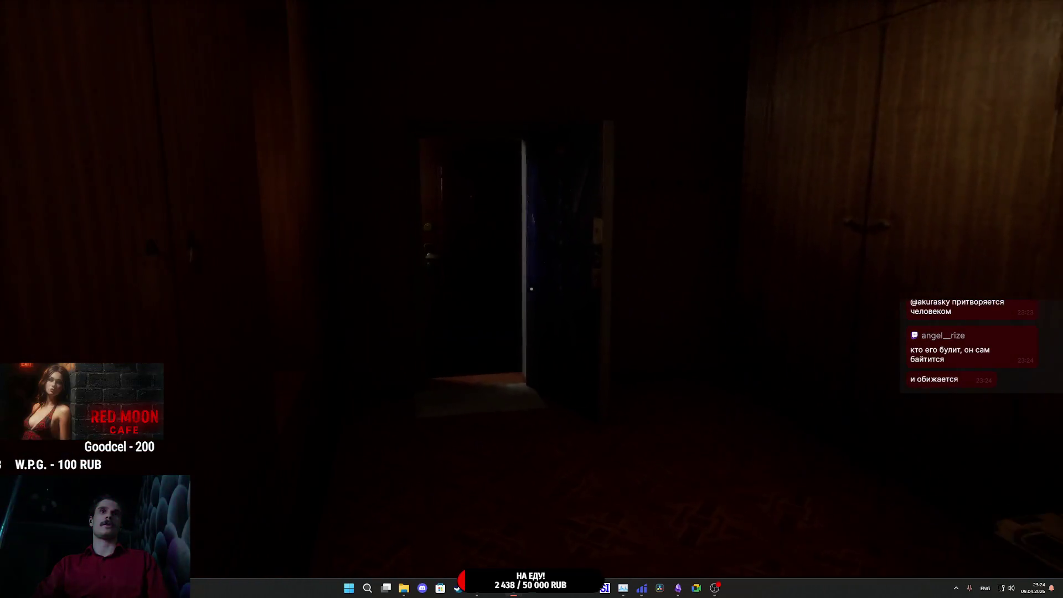
{"action": "key", "text": "e"}
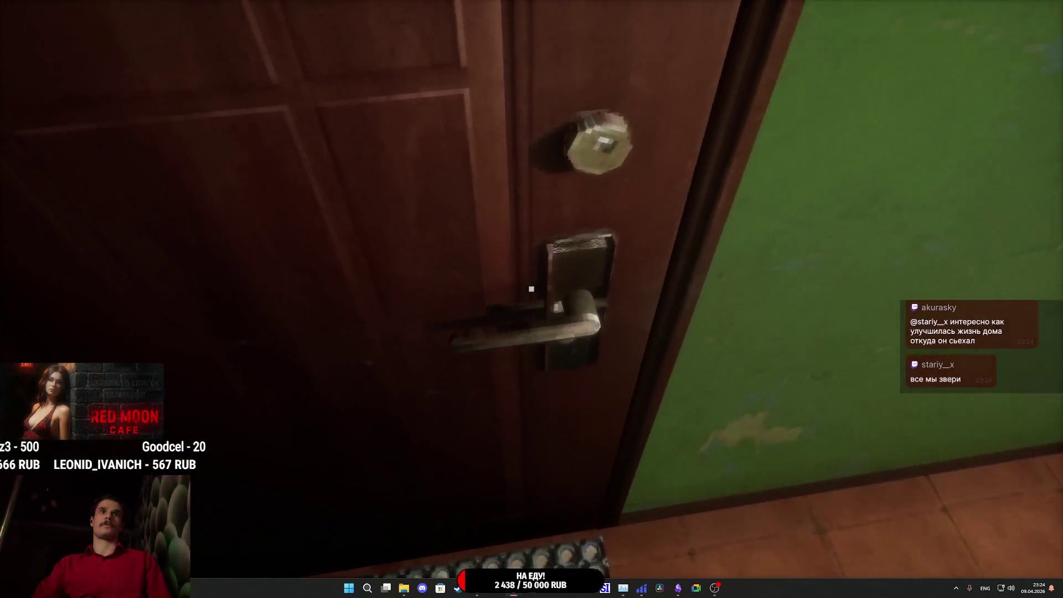
{"action": "left_click", "coordinate": [531, 289]}
{"action": "left_click", "coordinate": [531, 288]}
- Toggle the inventory hotbar with Tab in the green corridor, then end the play test
{"action": "key", "text": "Tab"}
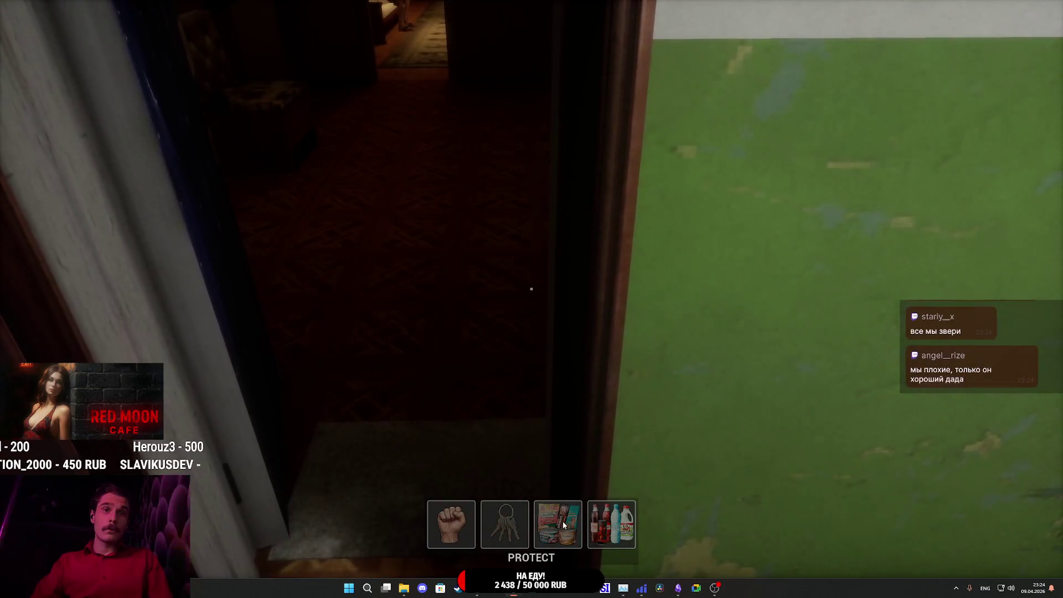
{"action": "key", "text": "Tab"}
{"action": "key", "text": "Tab"}
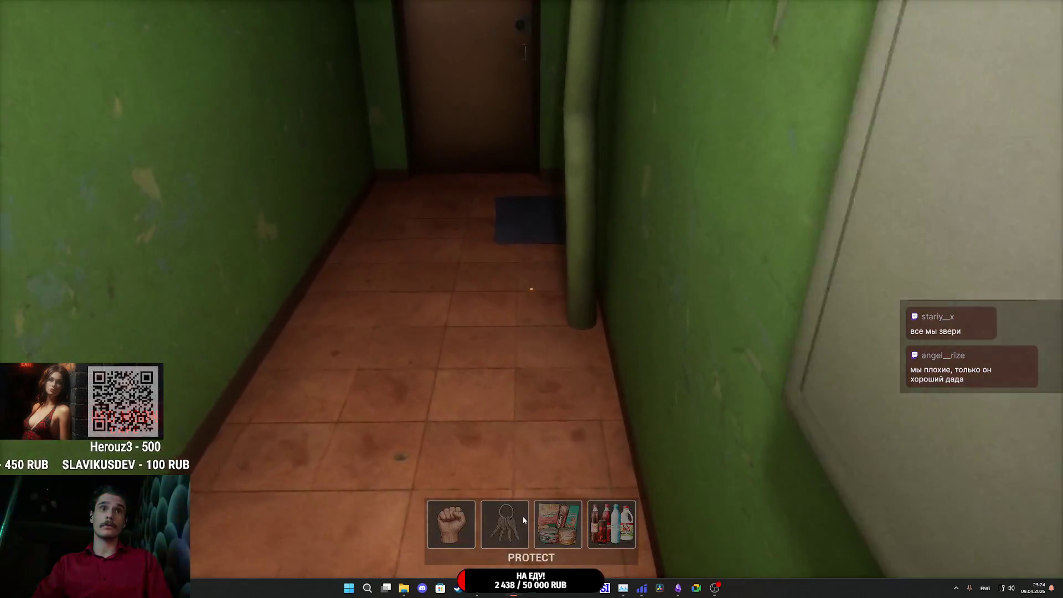
{"action": "key", "text": "w"}
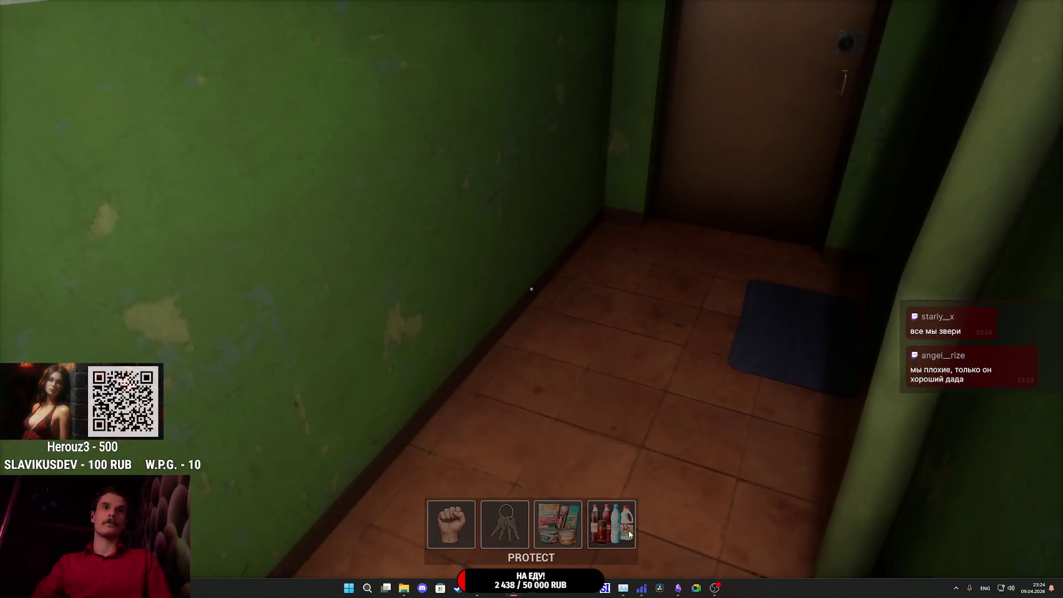
{"action": "key", "text": "Tab"}
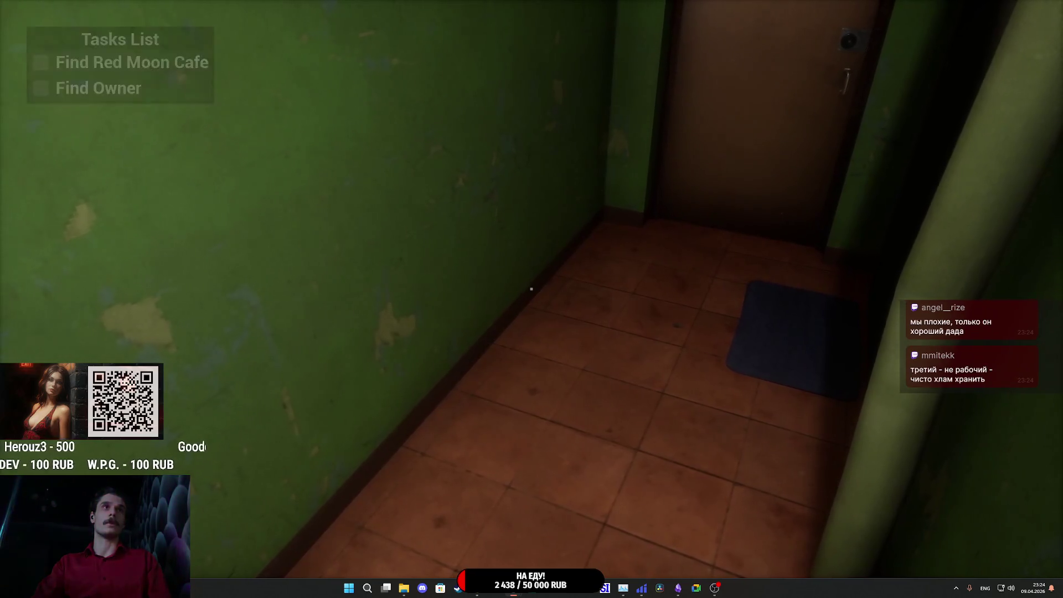
{"action": "key", "text": "Escape"}
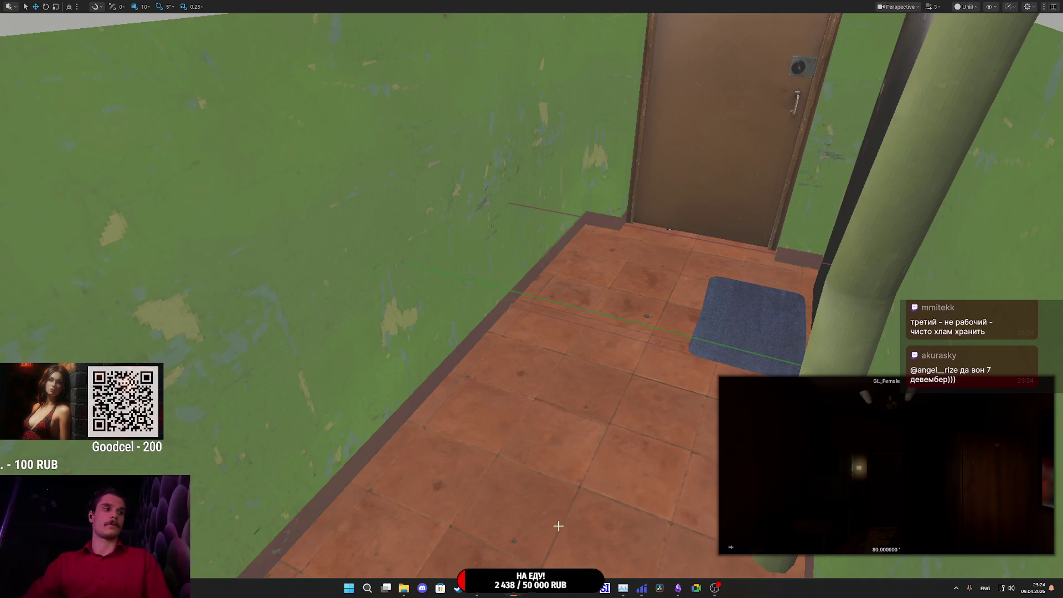
- Restart play, show and hide the inventory hotbar with Tab, walk the hallway, and pause
{"action": "key", "text": "alt+p"}
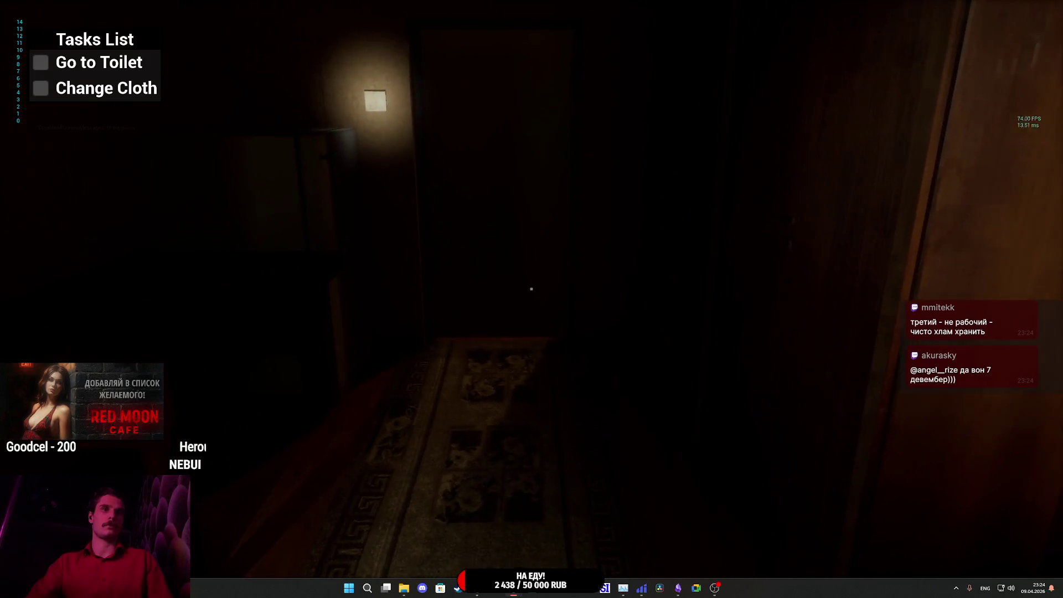
{"action": "key", "text": "Tab"}
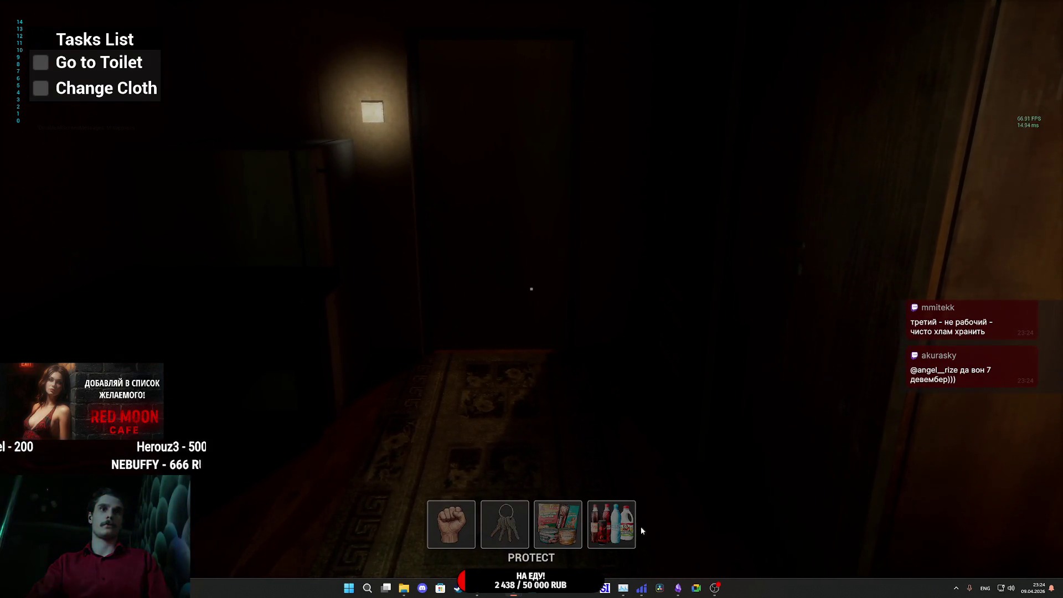
{"action": "key", "text": "Tab"}
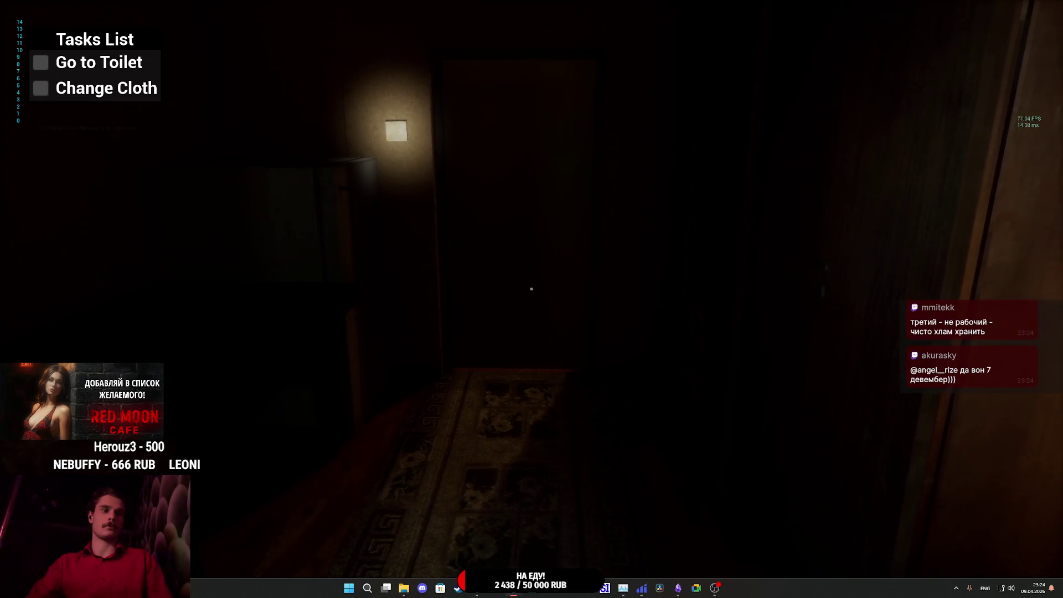
{"action": "key", "text": "w"}
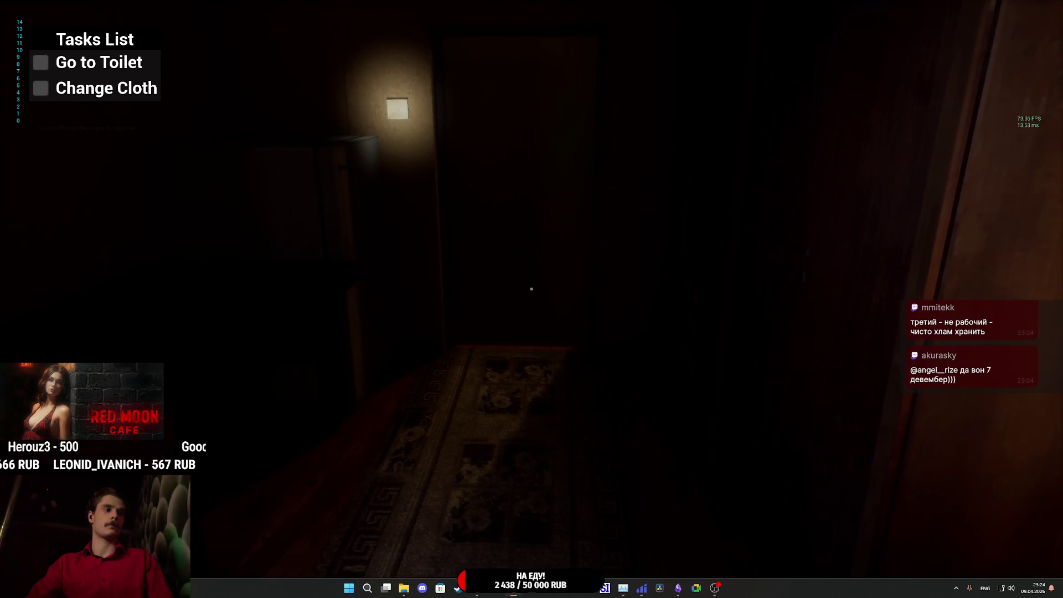
{"action": "key", "text": "Escape"}
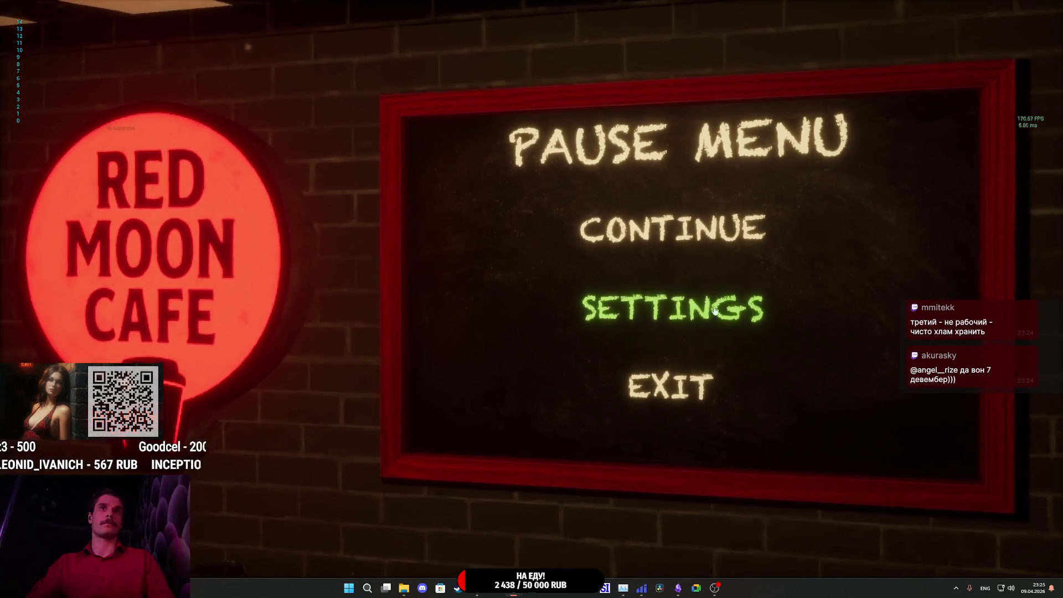
- Set Gameplay settings to Objects Highlight HIDE and Display HUD ON, then resume the game
{"action": "left_click", "coordinate": [667, 309]}
{"action": "left_click", "coordinate": [343, 195]}
{"action": "left_click", "coordinate": [380, 259]}
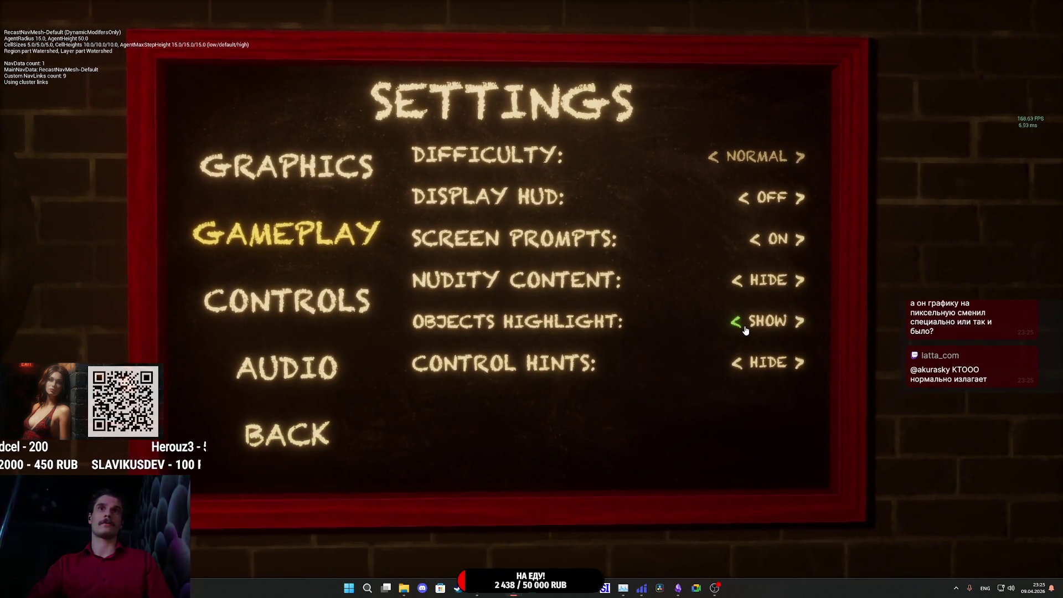
{"action": "left_click", "coordinate": [733, 320]}
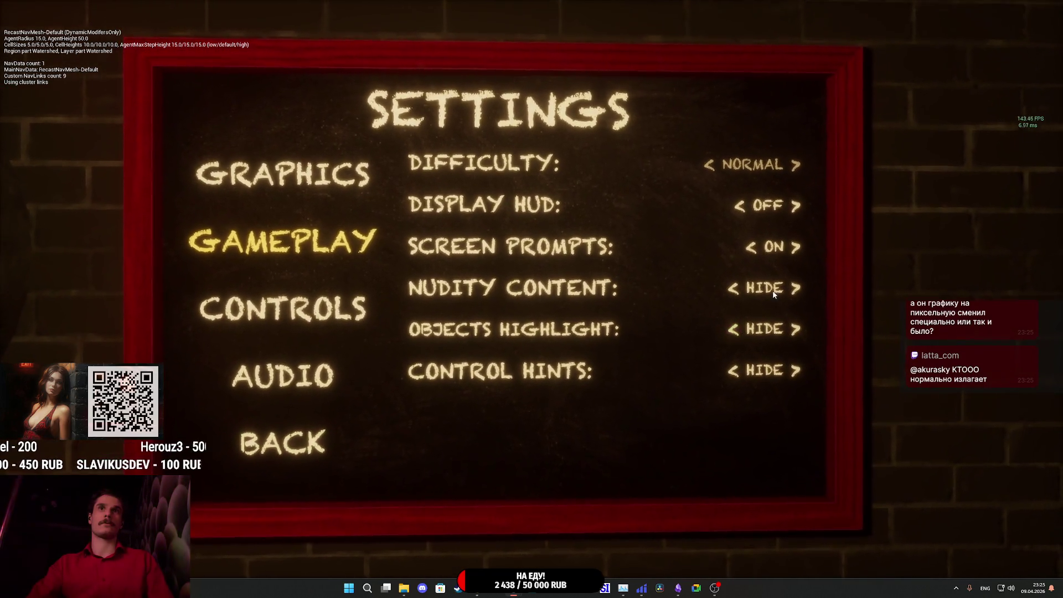
{"action": "left_click", "coordinate": [797, 223]}
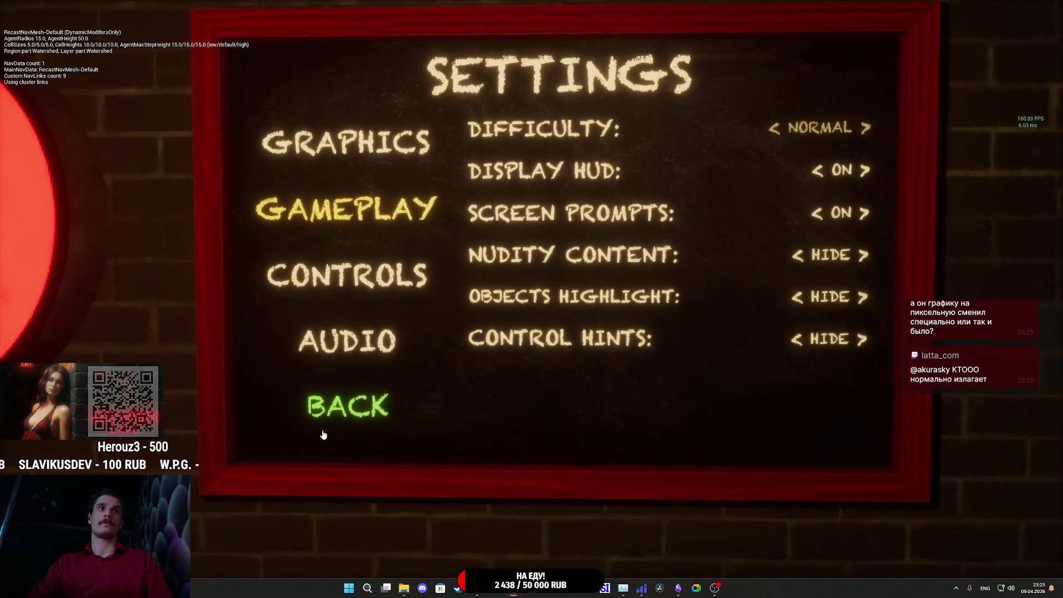
{"action": "left_click", "coordinate": [325, 429]}
{"action": "left_click", "coordinate": [688, 240]}
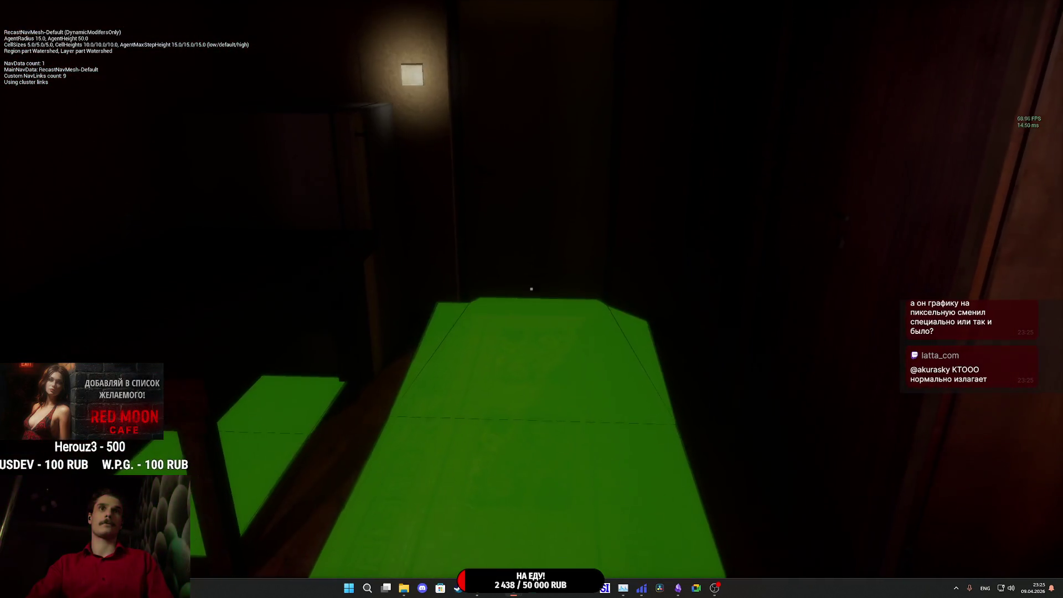
- Pick the keys from the Tab item wheel, then stop playing
{"action": "key", "text": "Tab"}
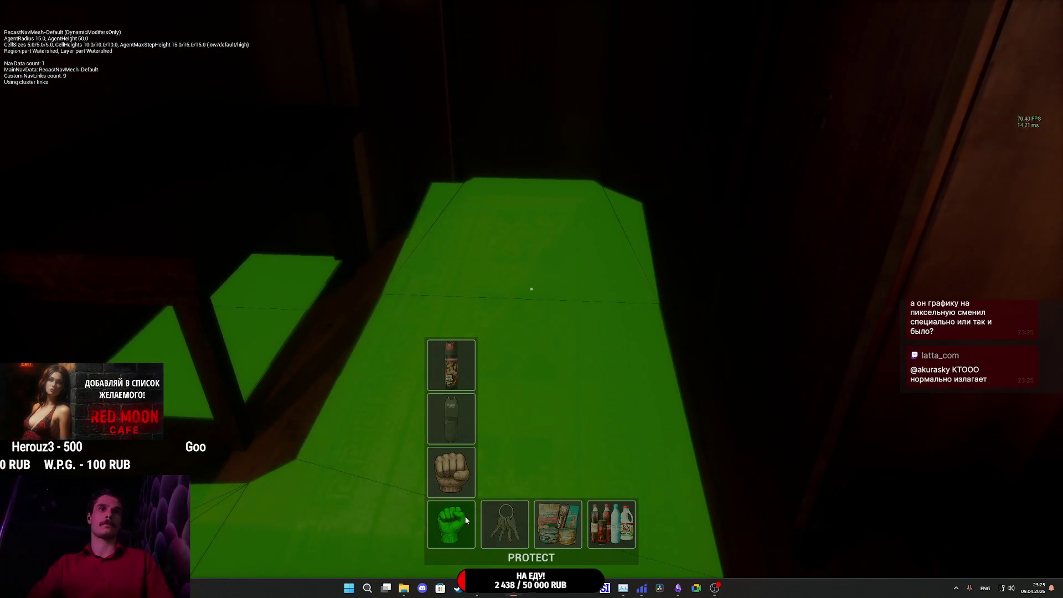
{"action": "left_click", "coordinate": [504, 523]}
{"action": "key", "text": "Escape"}
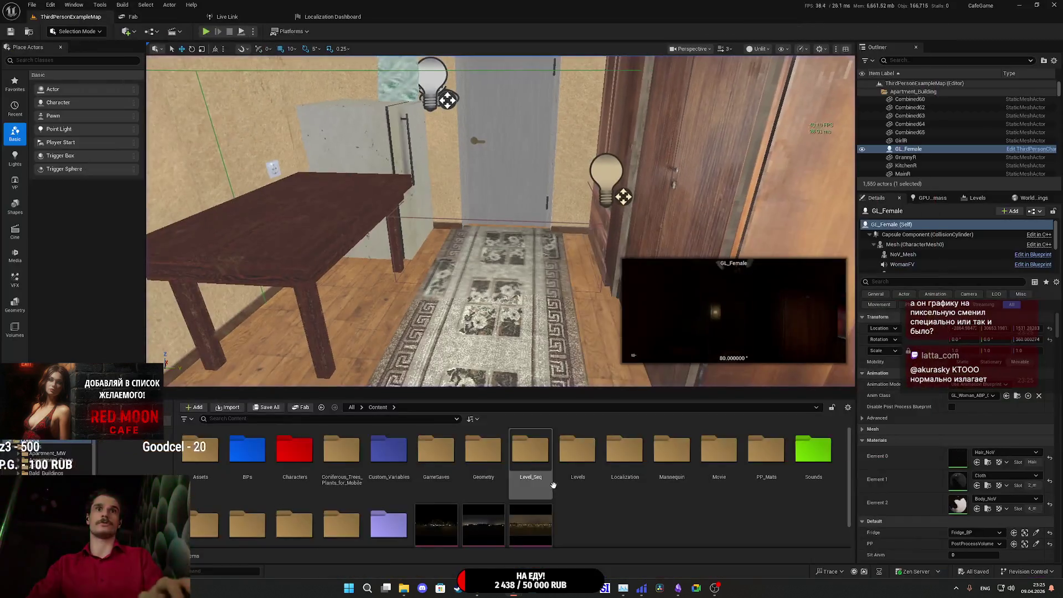
- Open the Content Browser's UI folder and then the Main_Player_UI widget blueprint
{"action": "scroll", "coordinate": [490, 505], "scroll_direction": "down", "scroll_amount": 1}
{"action": "double_click", "coordinate": [400, 512]}
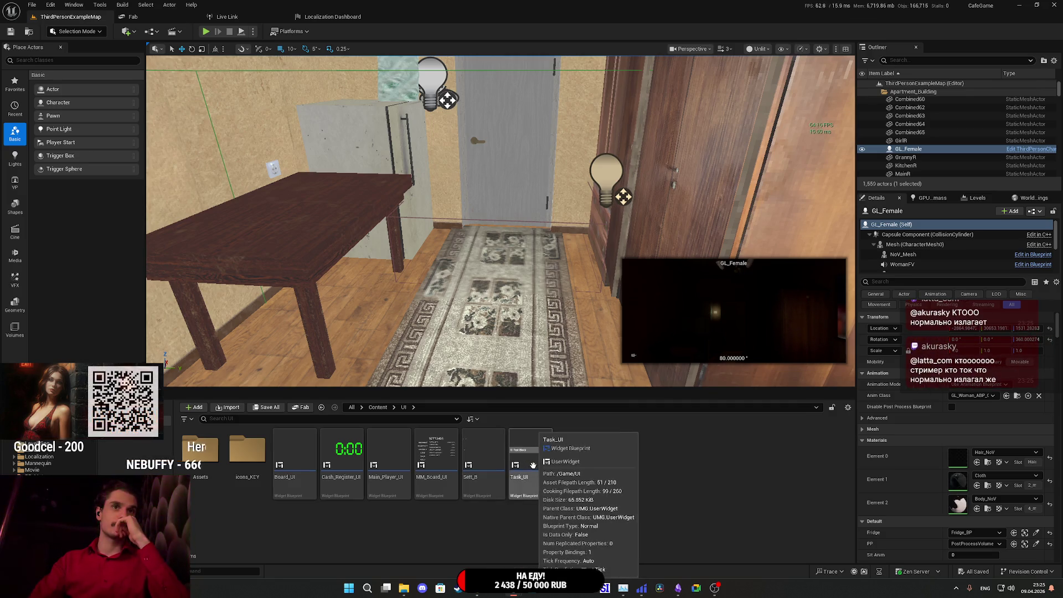
{"action": "double_click", "coordinate": [396, 462]}
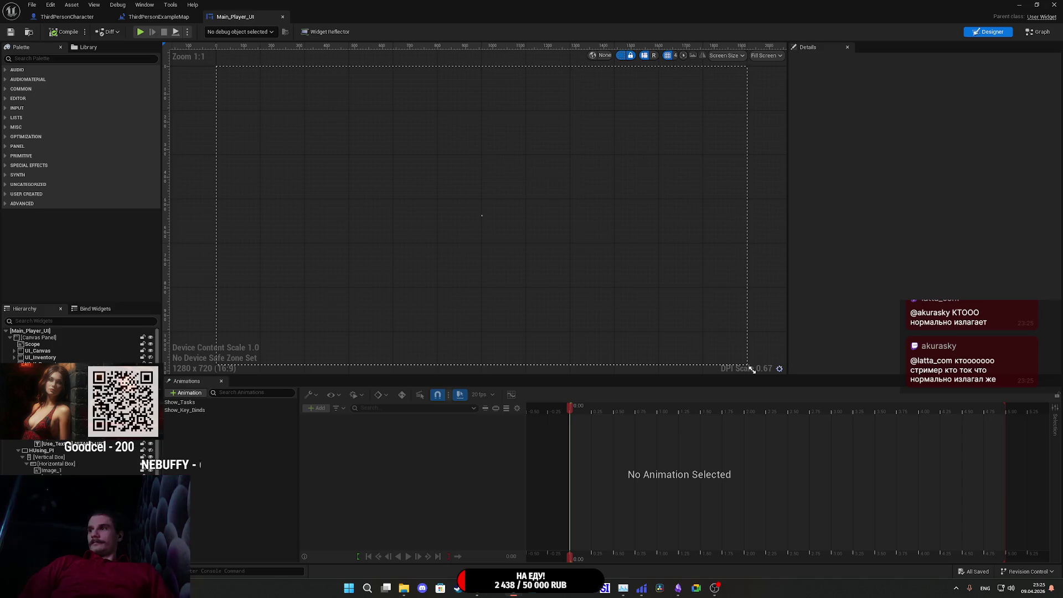
- Check off the hints, UI and highlights settings task in Obsidian, then minimize it
{"action": "left_click", "coordinate": [678, 588]}
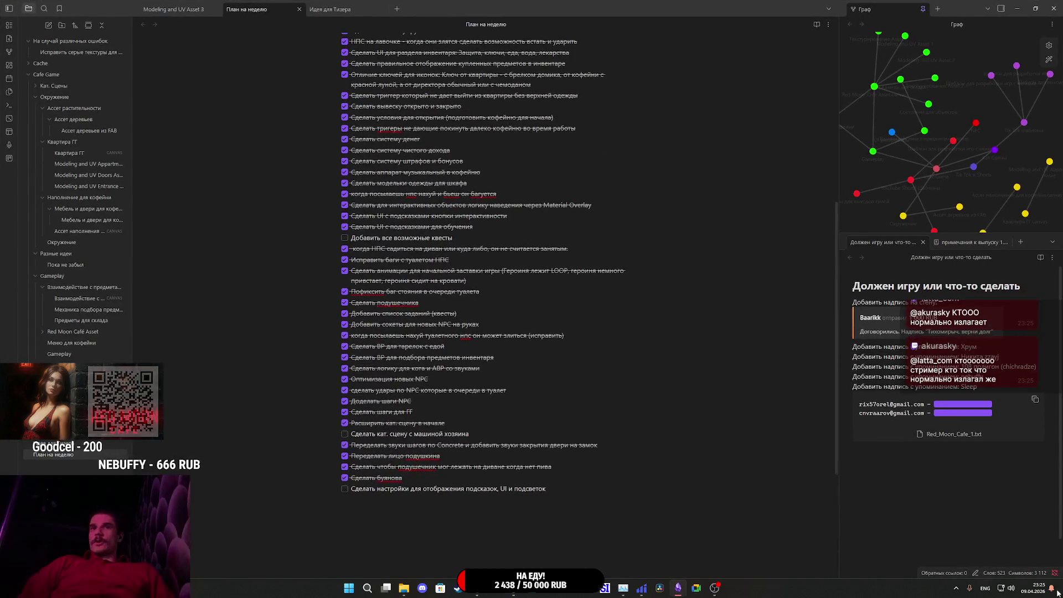
{"action": "left_click", "coordinate": [345, 489]}
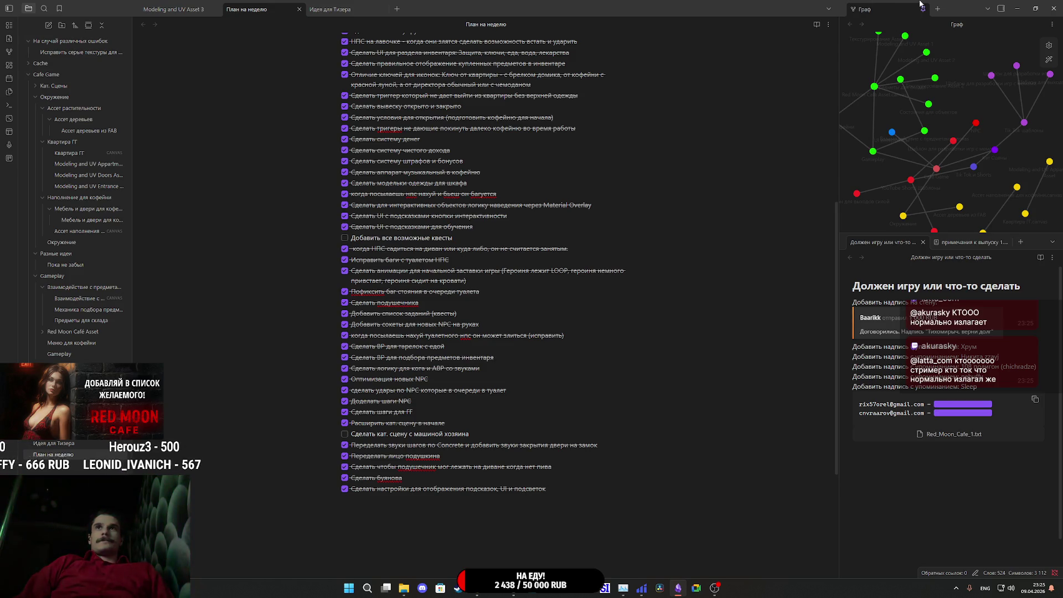
{"action": "left_click", "coordinate": [1015, 6]}
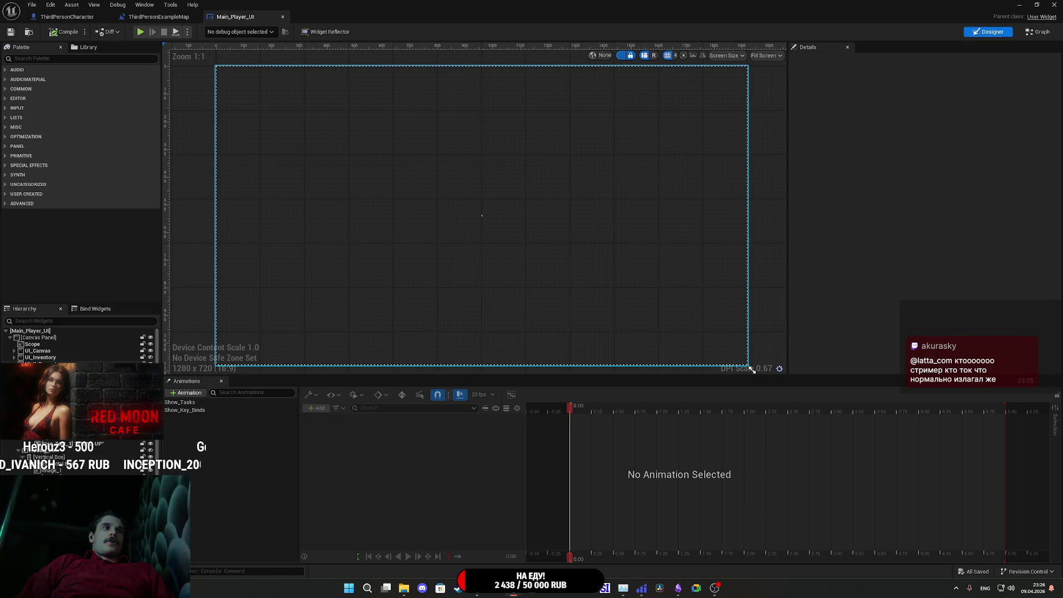
- Show UI_Inventory on the design canvas, then select and inspect it in the Hierarchy
{"action": "left_click", "coordinate": [14, 357]}
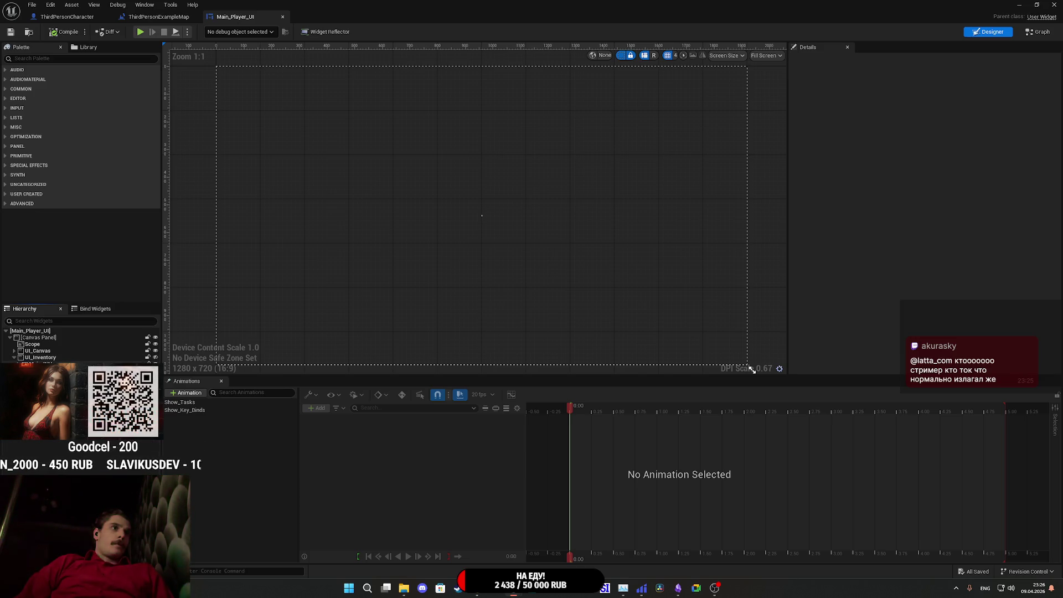
{"action": "left_click", "coordinate": [155, 358]}
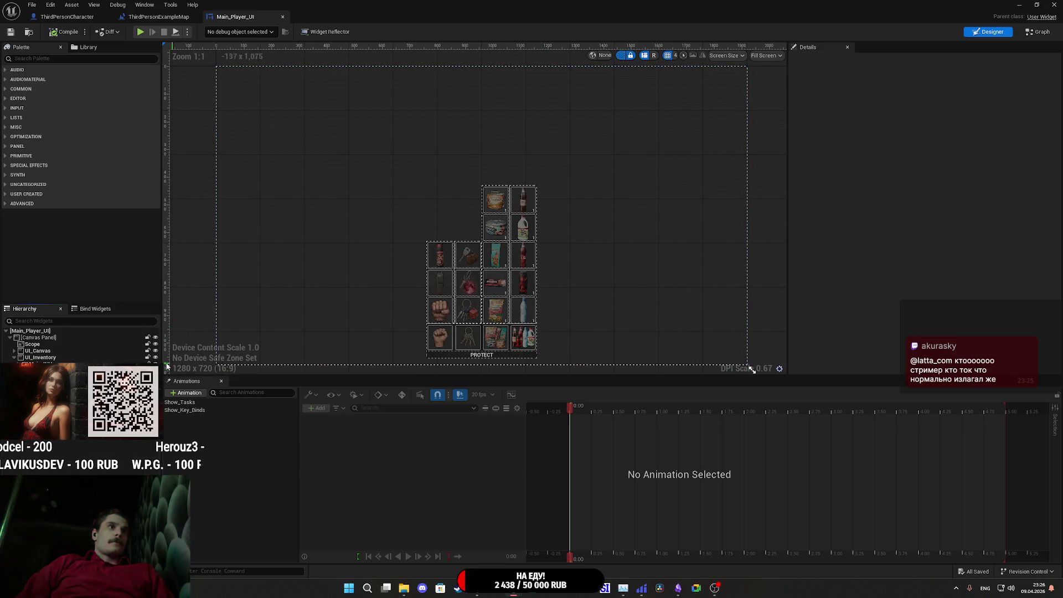
{"action": "left_click", "coordinate": [51, 358]}
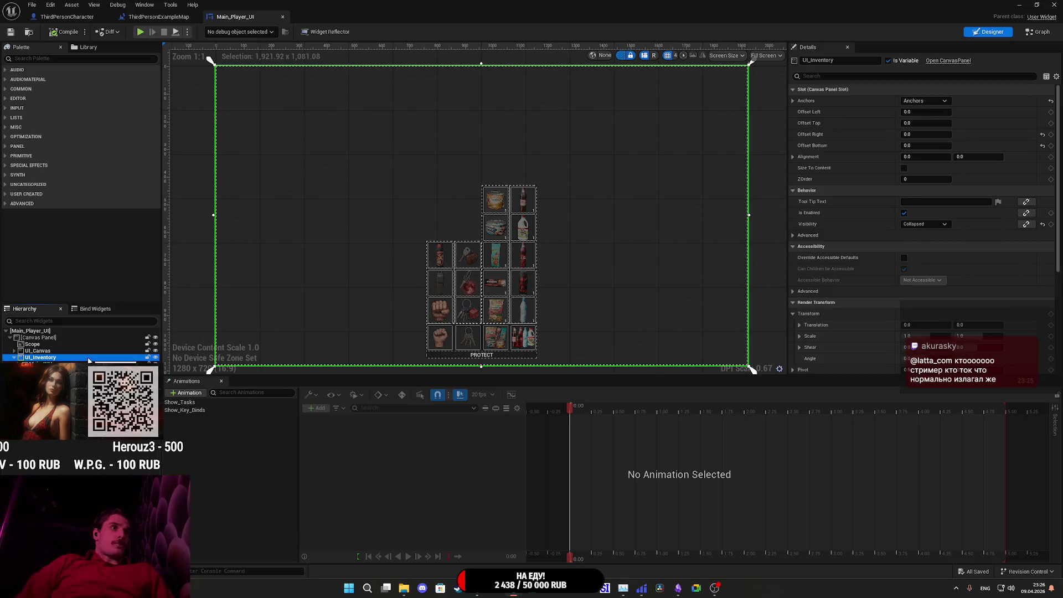
{"action": "left_click", "coordinate": [14, 357]}
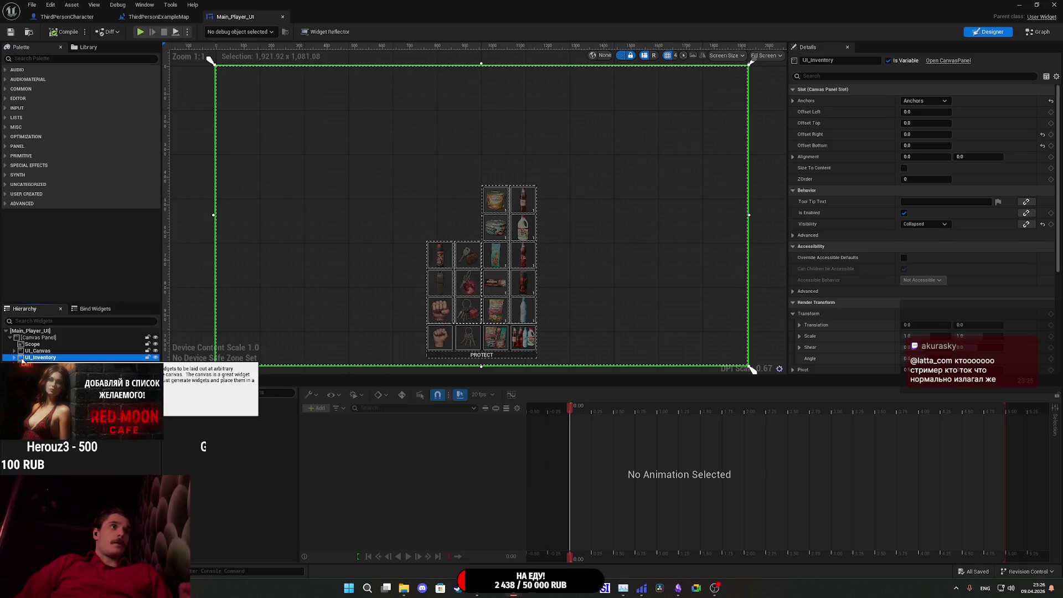
- Inspect the UI_Tasks_CP and UI_K_Prompts panels
{"action": "left_click", "coordinate": [473, 317]}
{"action": "scroll", "coordinate": [473, 313], "scroll_direction": "up", "scroll_amount": 5}
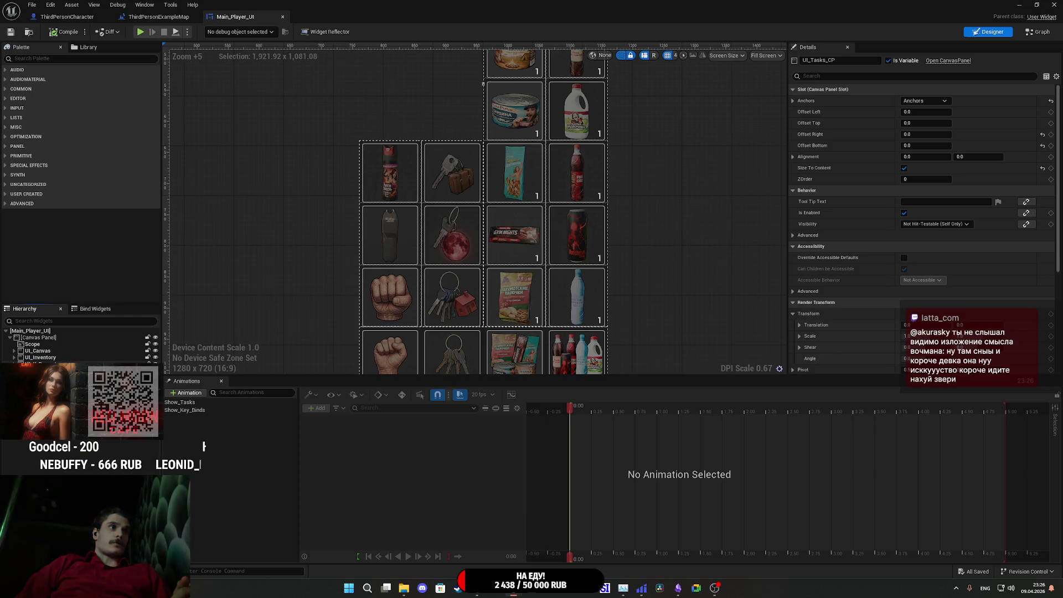
{"action": "left_click", "coordinate": [132, 364]}
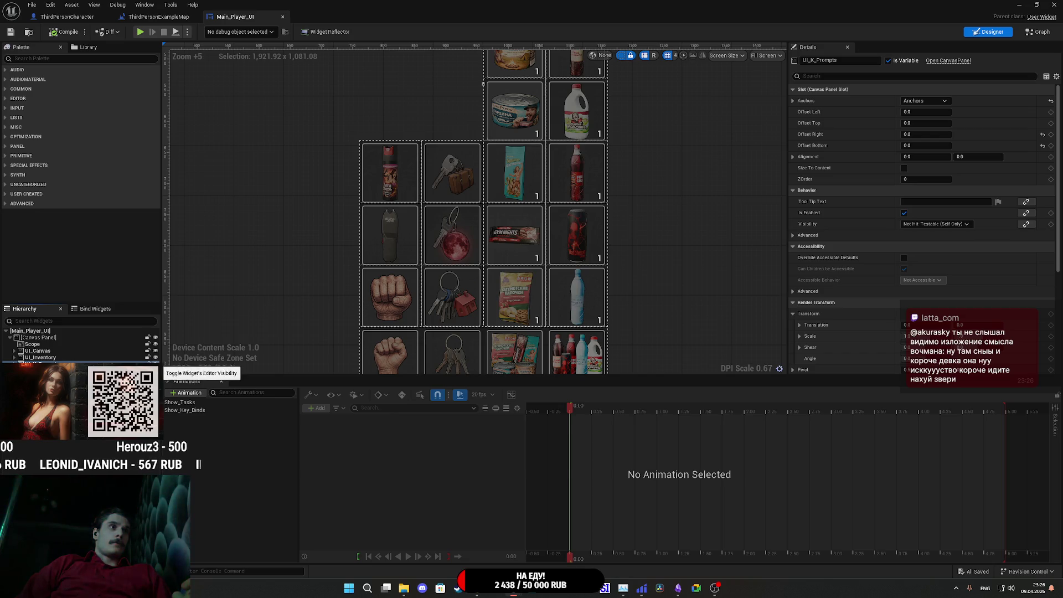
- Toggle the inventory grid's visibility off and on, expand UI_Inventory and select the FightB size box
{"action": "left_click", "coordinate": [156, 358]}
{"action": "left_click", "coordinate": [156, 358]}
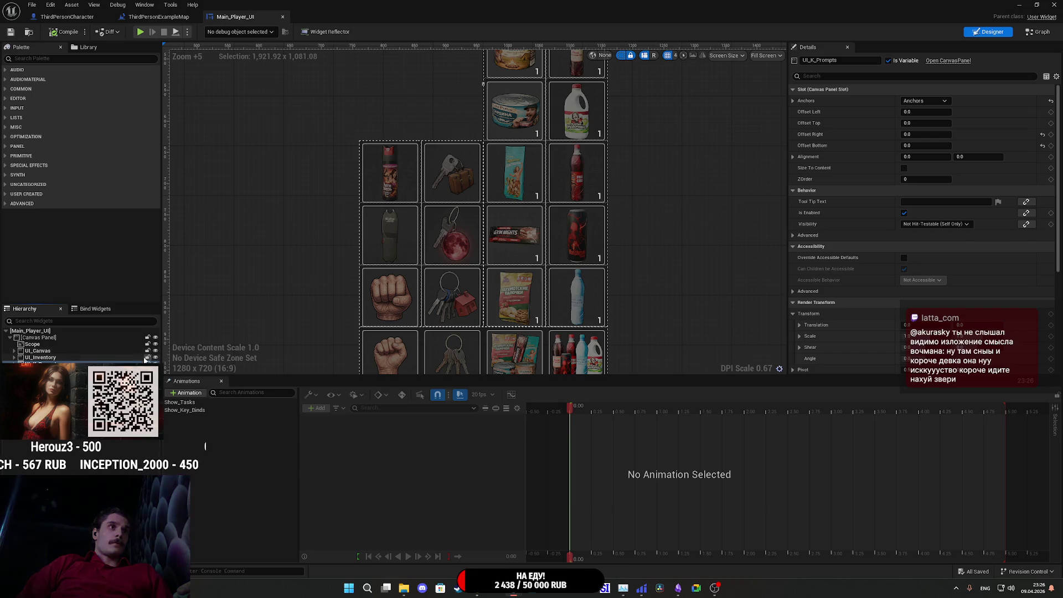
{"action": "left_click", "coordinate": [58, 358]}
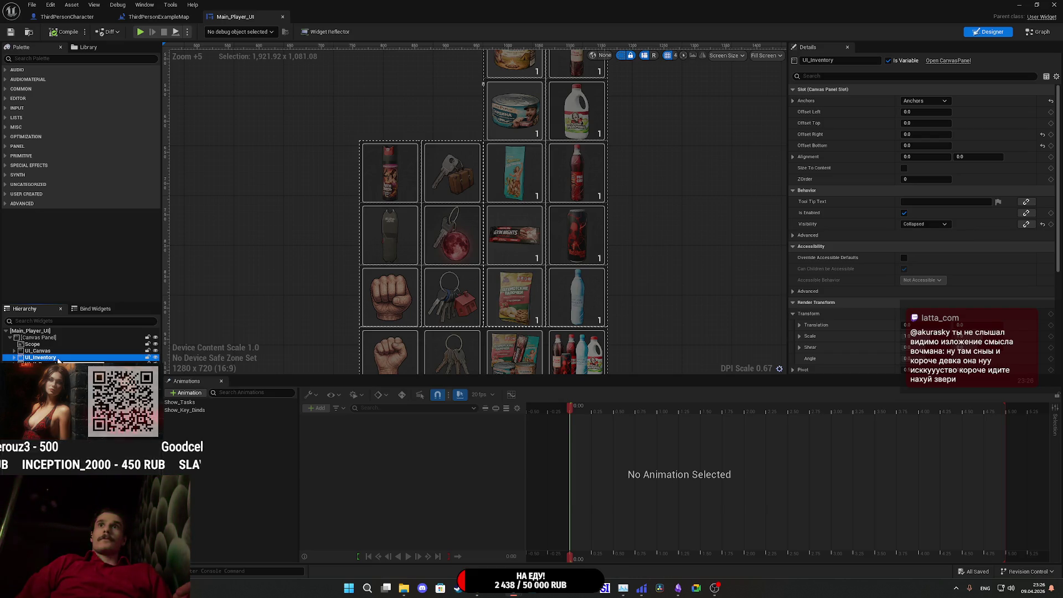
{"action": "left_click", "coordinate": [14, 357]}
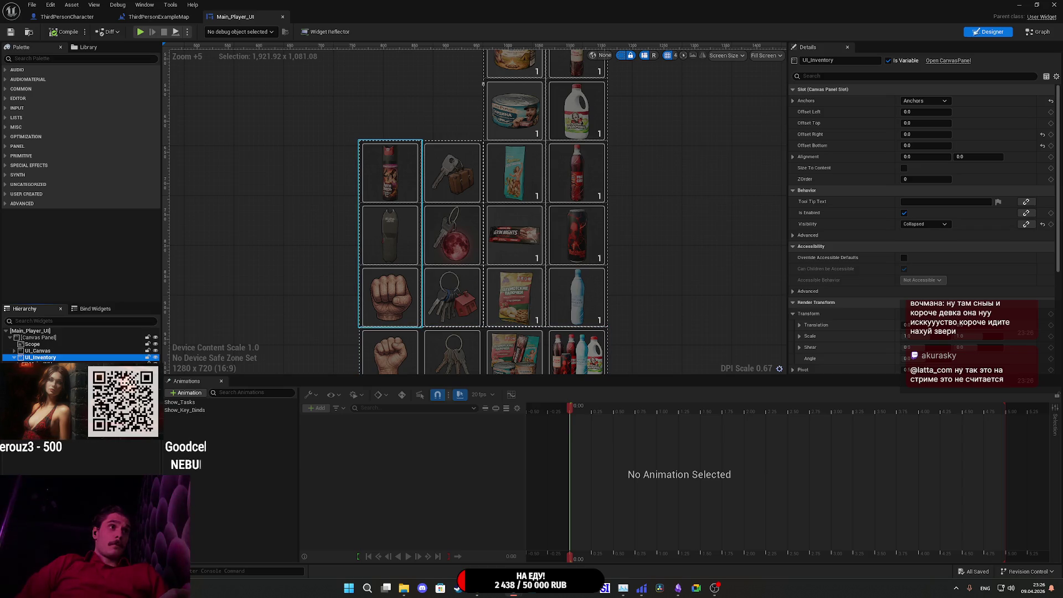
{"action": "left_click", "coordinate": [390, 235]}
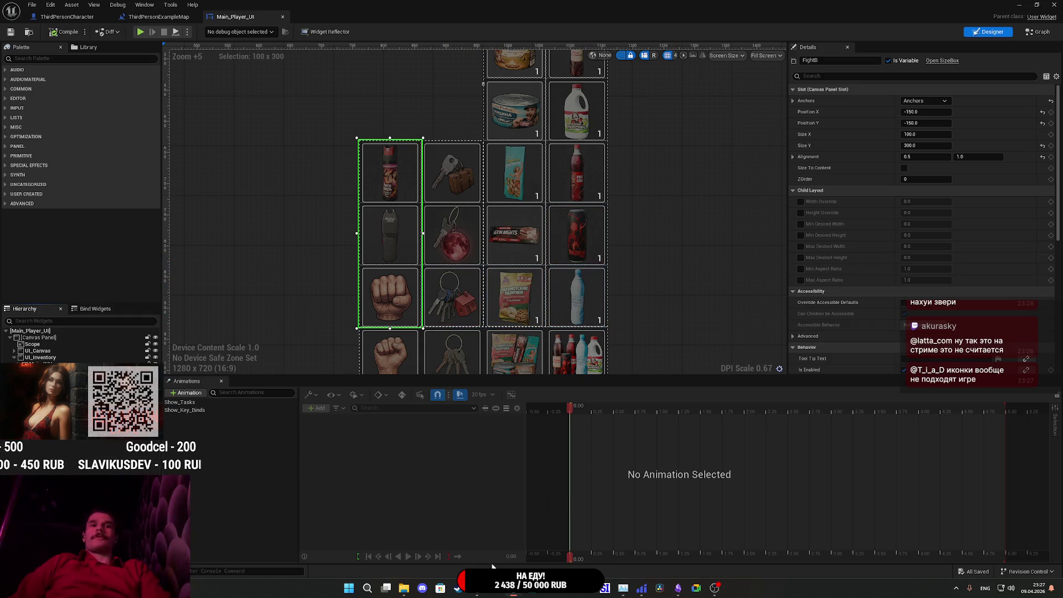
{"action": "mouse_move", "coordinate": [479, 594]}
{"action": "left_click", "coordinate": [483, 536]}
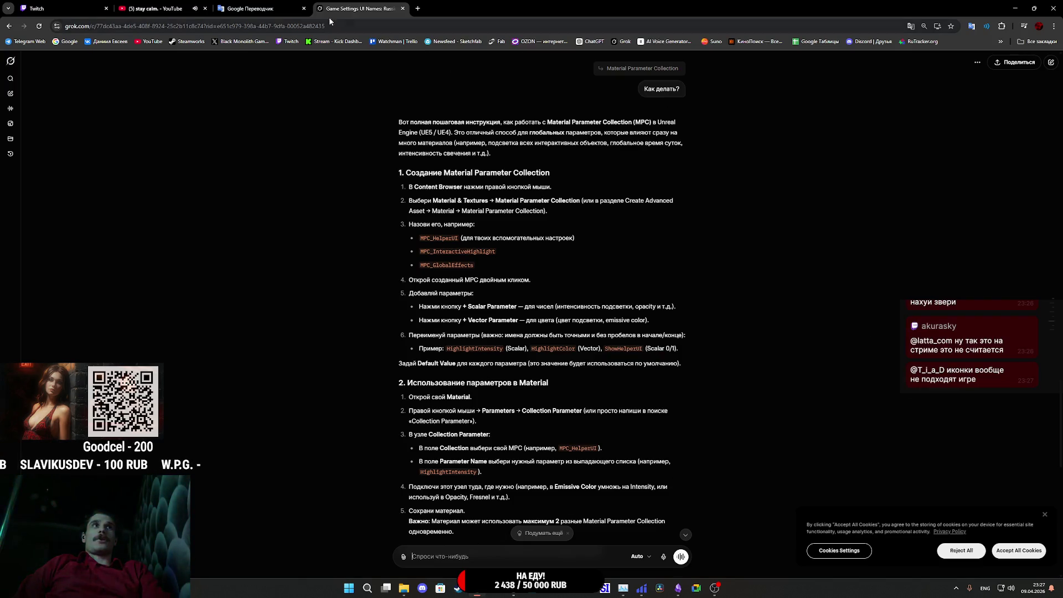
- Close the Grok tab, read the Twitch stream manager chat, and return to the Unreal widget editor
{"action": "key", "text": "ctrl+w"}
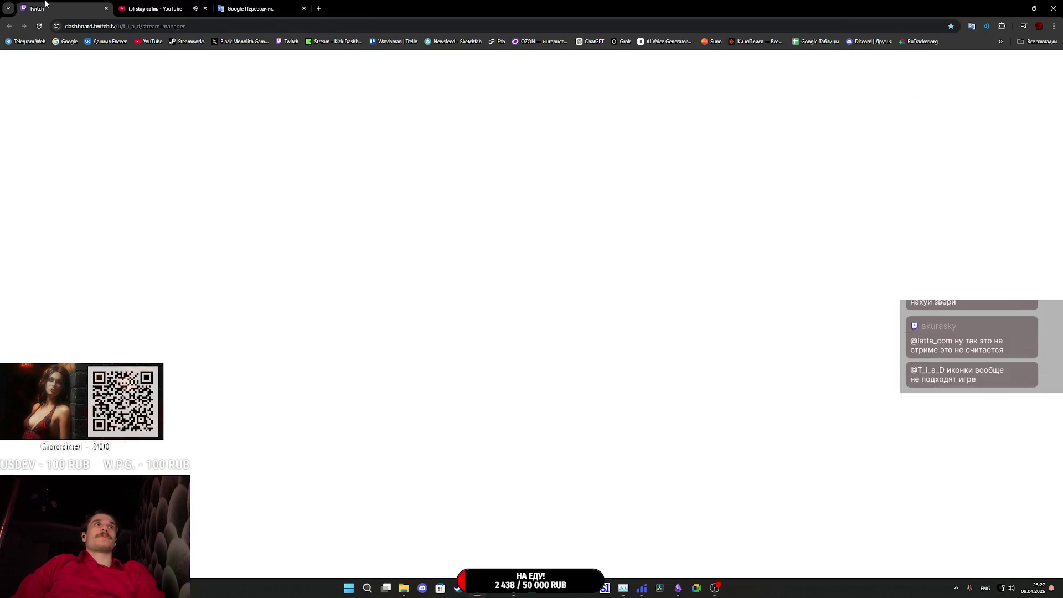
{"action": "left_click", "coordinate": [47, 8]}
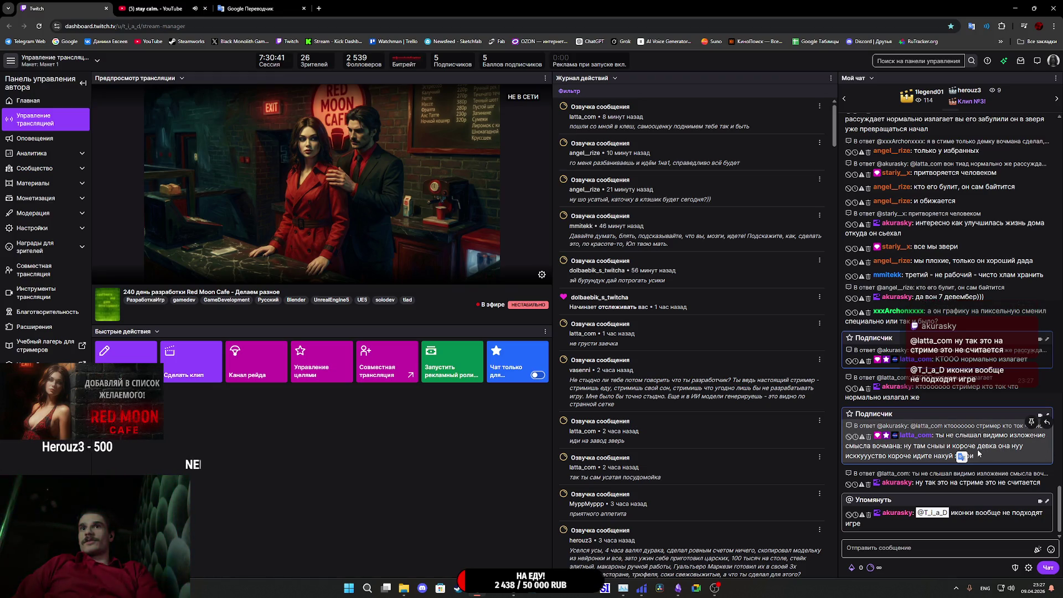
{"action": "double_click", "coordinate": [961, 456]}
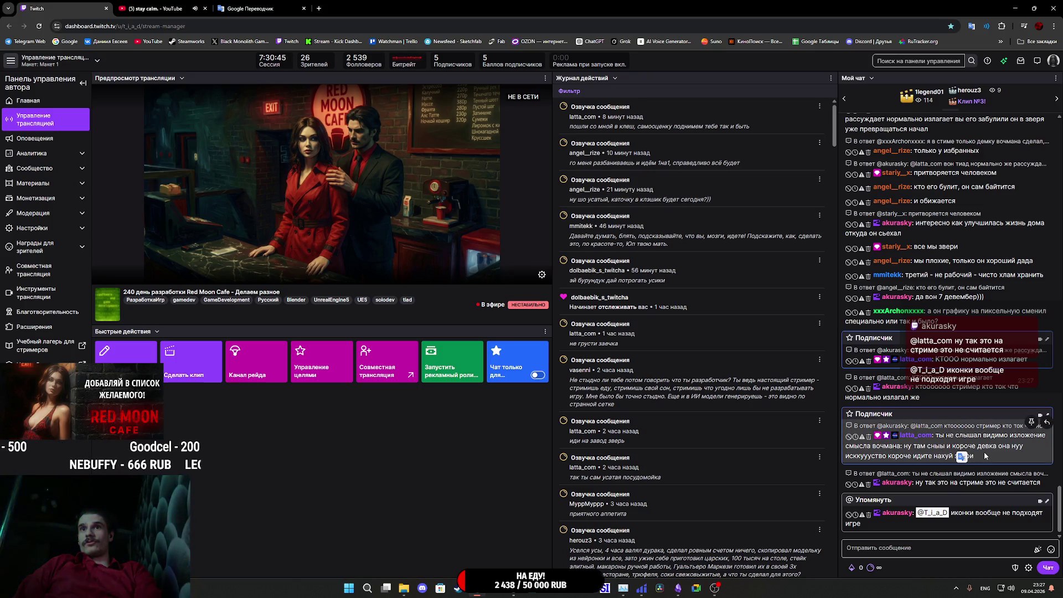
{"action": "left_click", "coordinate": [991, 460]}
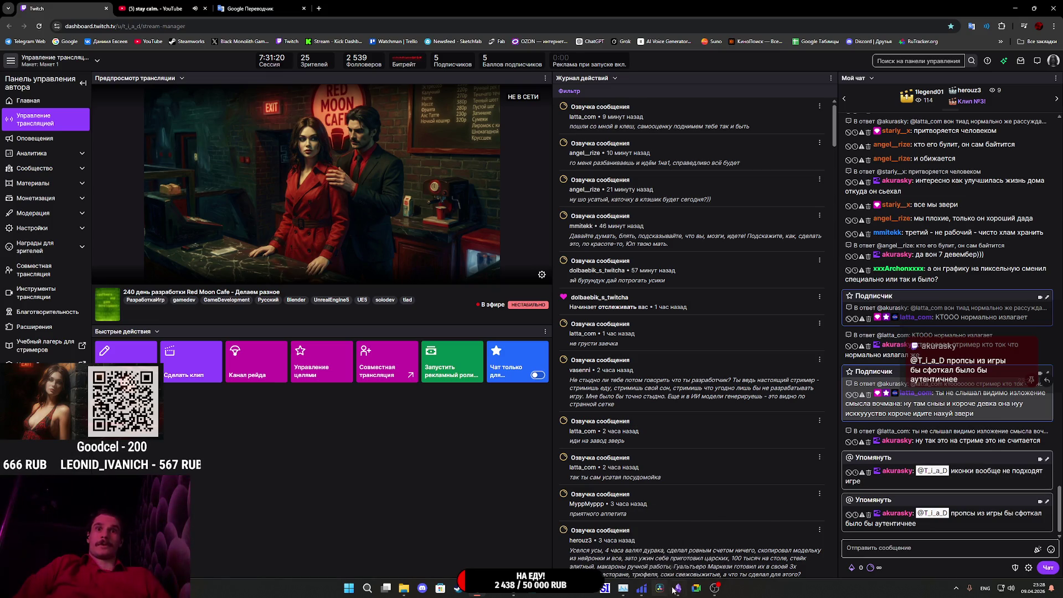
{"action": "mouse_move", "coordinate": [678, 588]}
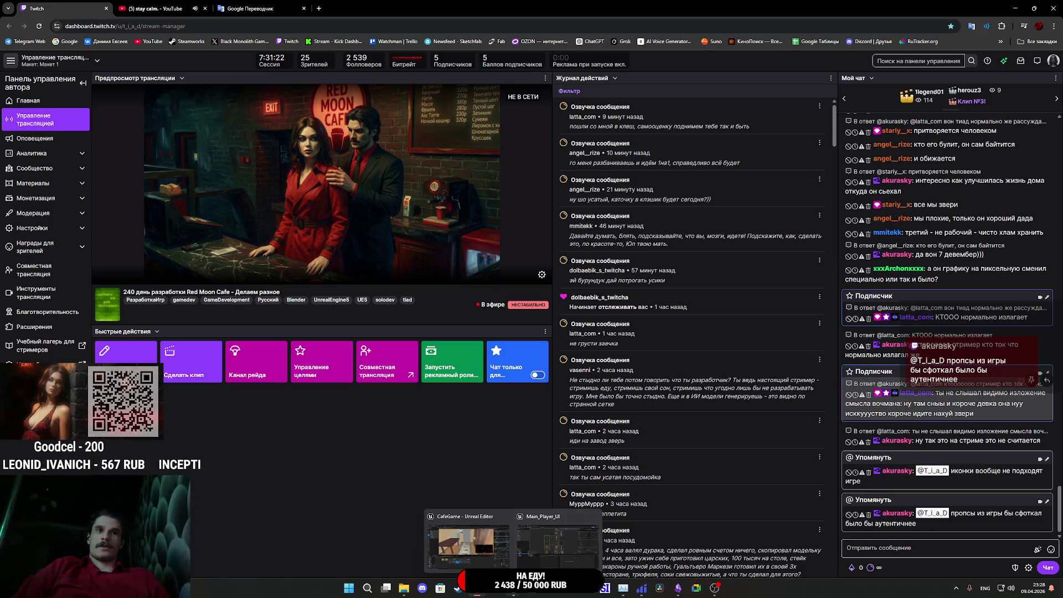
{"action": "left_click", "coordinate": [543, 552]}
{"action": "scroll", "coordinate": [521, 296], "scroll_direction": "up", "scroll_amount": 10}
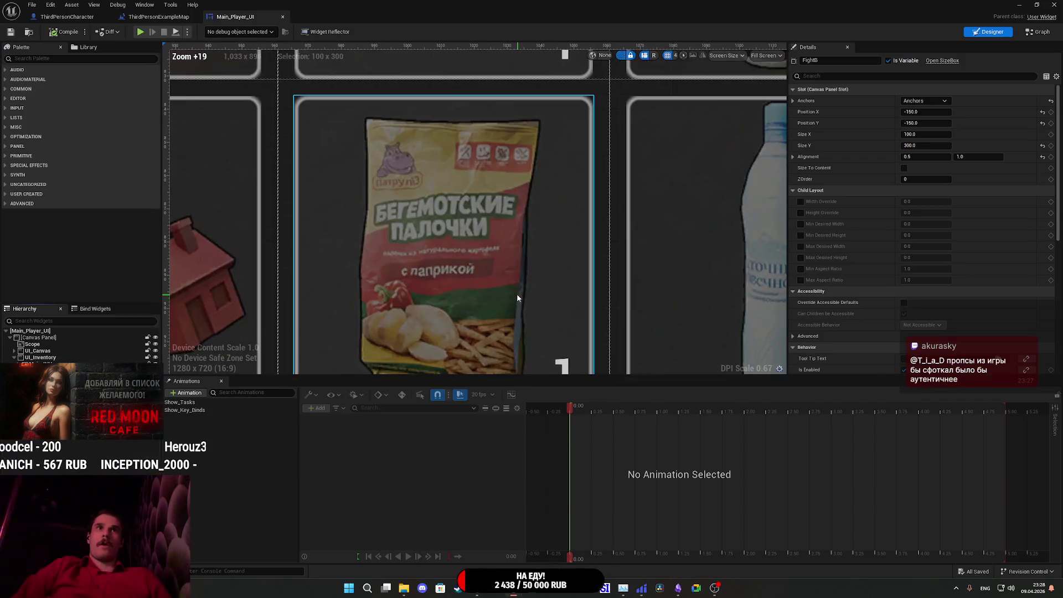
{"action": "scroll", "coordinate": [468, 274], "scroll_direction": "down", "scroll_amount": 4}
{"action": "scroll", "coordinate": [466, 273], "scroll_direction": "up", "scroll_amount": 4}
{"action": "scroll", "coordinate": [465, 272], "scroll_direction": "down", "scroll_amount": 10}
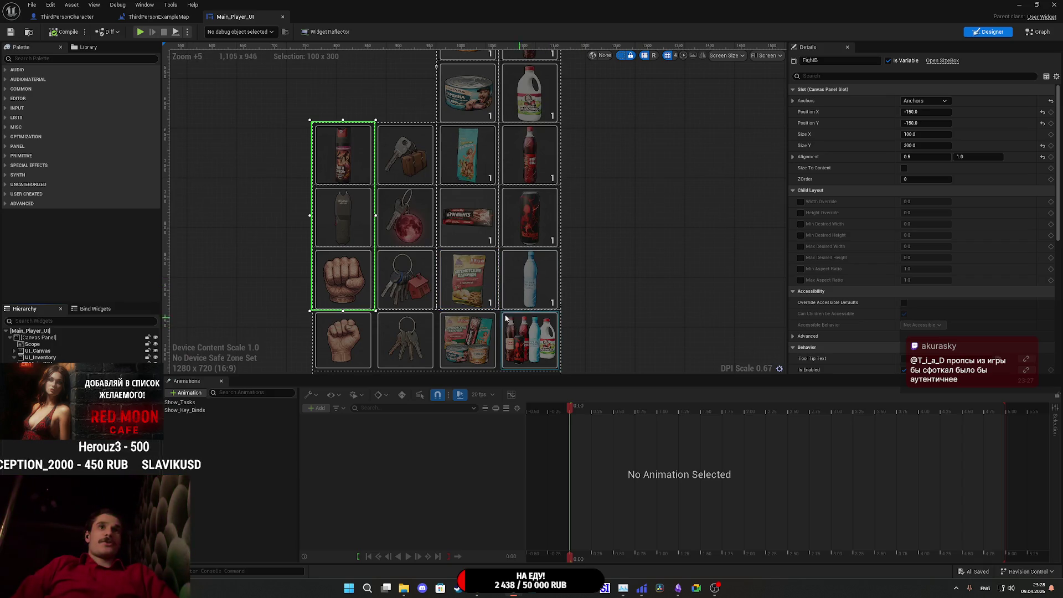
{"action": "scroll", "coordinate": [526, 293], "scroll_direction": "up", "scroll_amount": 12}
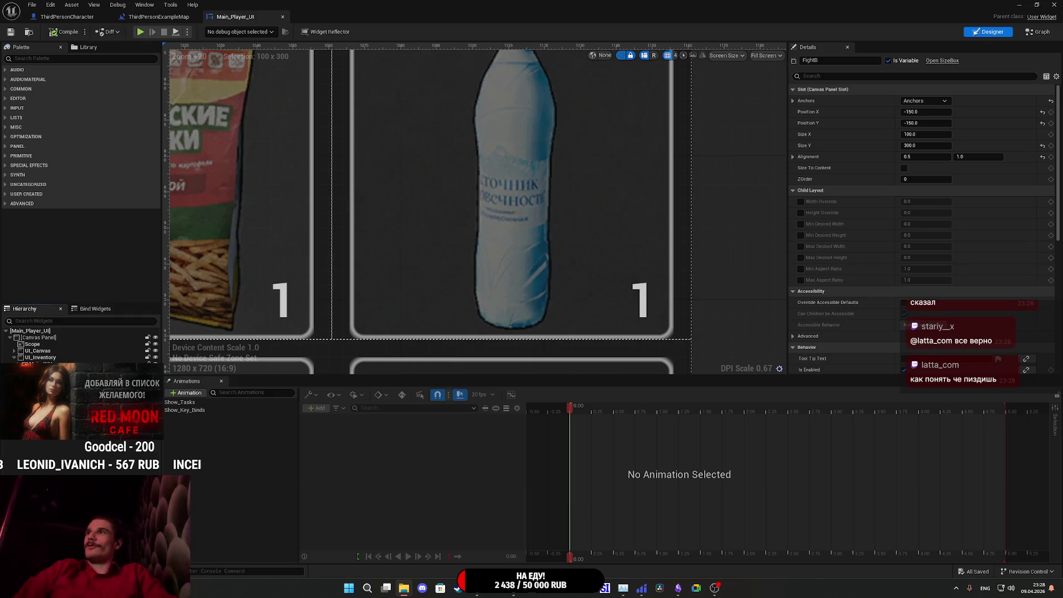
- Close the YouTube tab in Chrome
{"action": "left_click", "coordinate": [468, 588]}
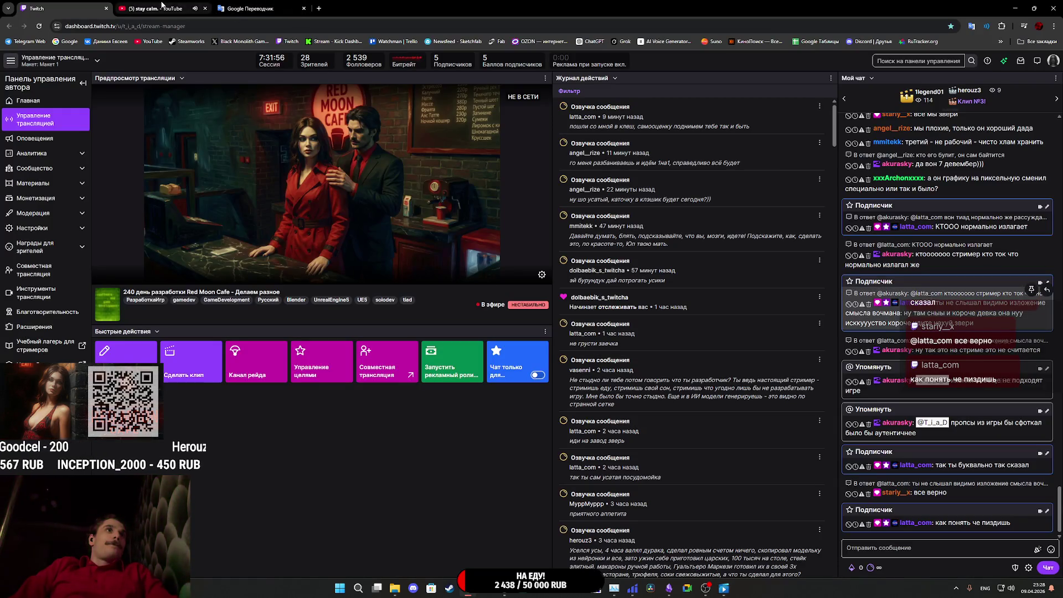
{"action": "mouse_move", "coordinate": [163, 6]}
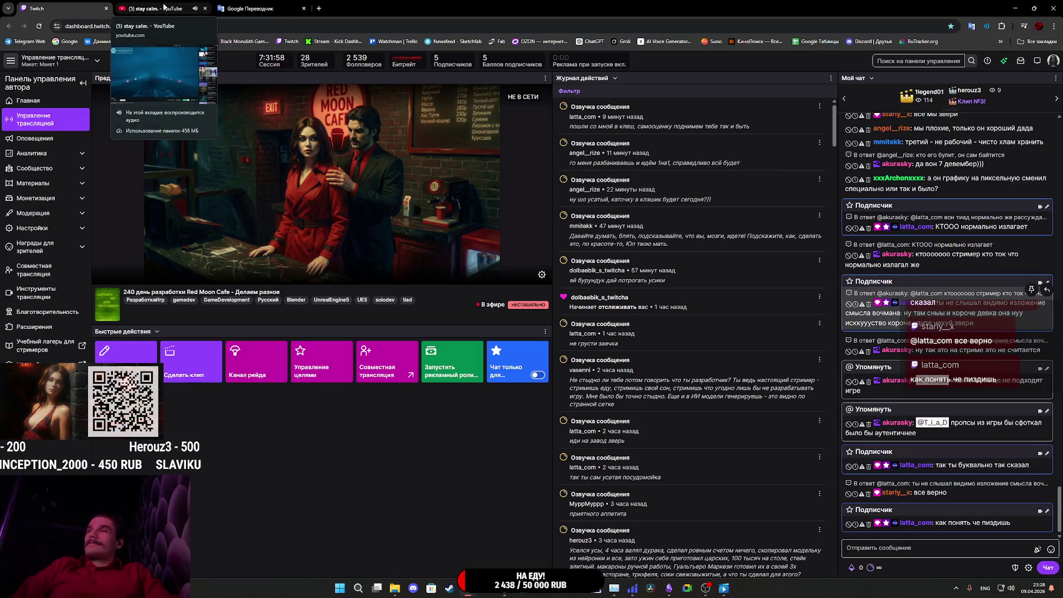
{"action": "left_click", "coordinate": [164, 7]}
{"action": "key", "text": "ctrl+w"}
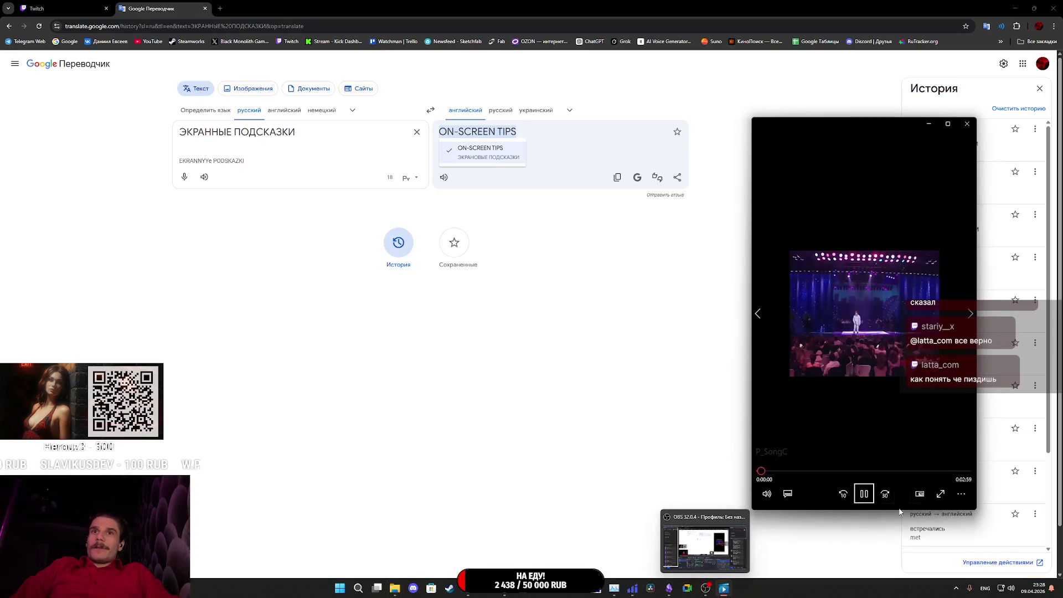
- Lower the floating video's volume to 2, close the player, and return to Unreal Engine
{"action": "left_click", "coordinate": [962, 494]}
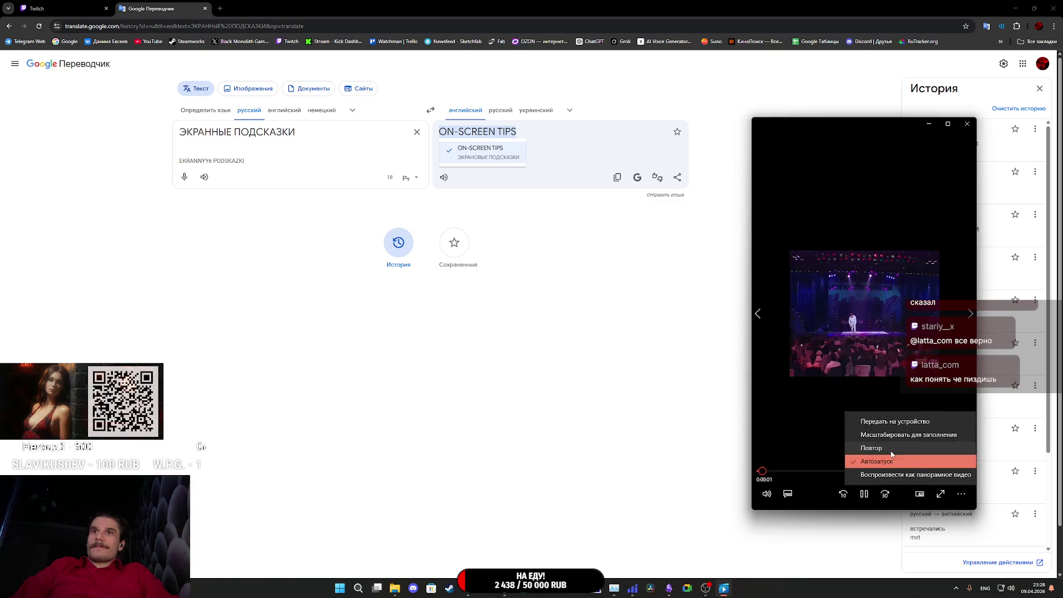
{"action": "left_click", "coordinate": [767, 495]}
{"action": "left_click_drag", "start_coordinate": [829, 466], "coordinate": [789, 470]}
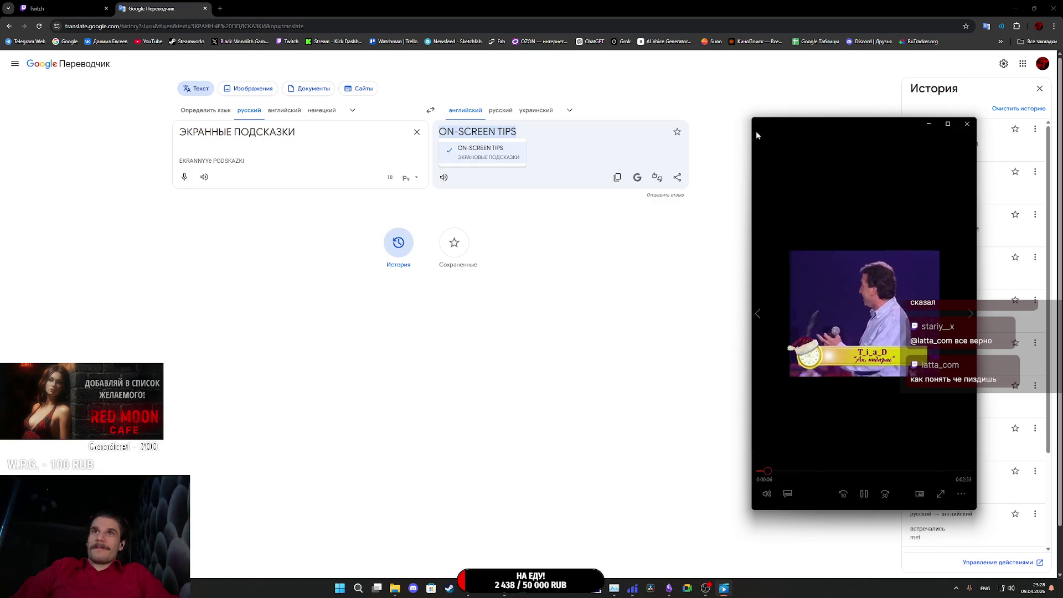
{"action": "left_click", "coordinate": [762, 159]}
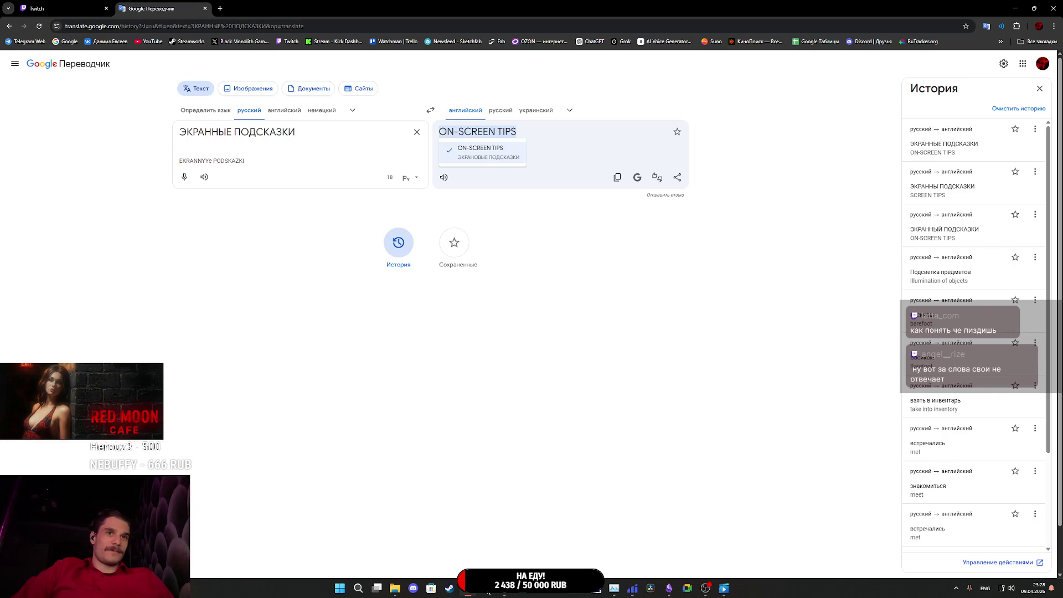
{"action": "mouse_move", "coordinate": [507, 595]}
{"action": "left_click", "coordinate": [538, 548]}
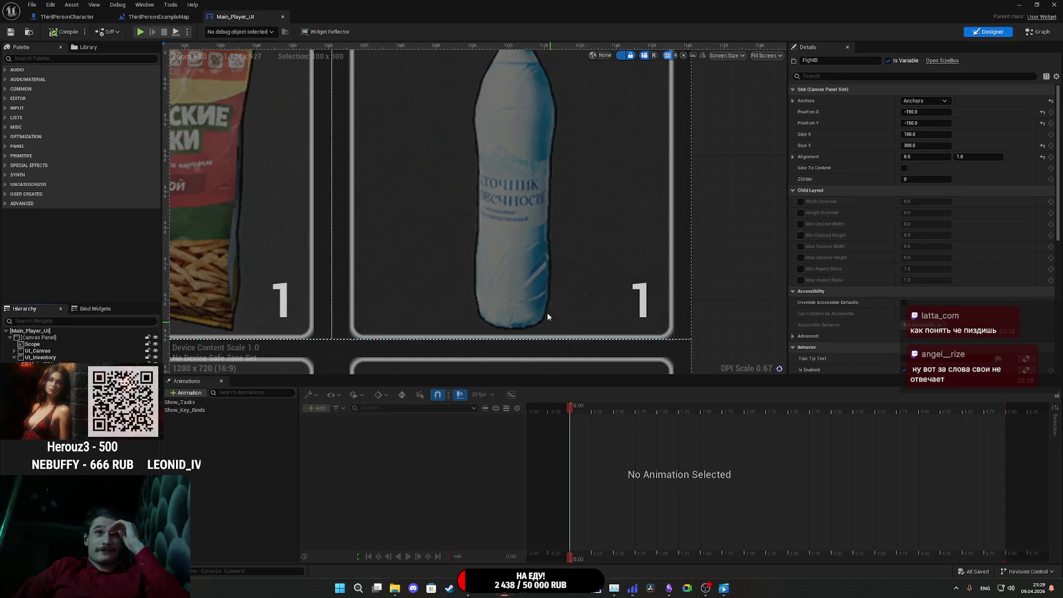
- Zoom the Main_Player_UI canvas to view the whole grid, then switch to its Graph view
{"action": "scroll", "coordinate": [545, 308], "scroll_direction": "down", "scroll_amount": 12}
{"action": "scroll", "coordinate": [548, 332], "scroll_direction": "up", "scroll_amount": 4}
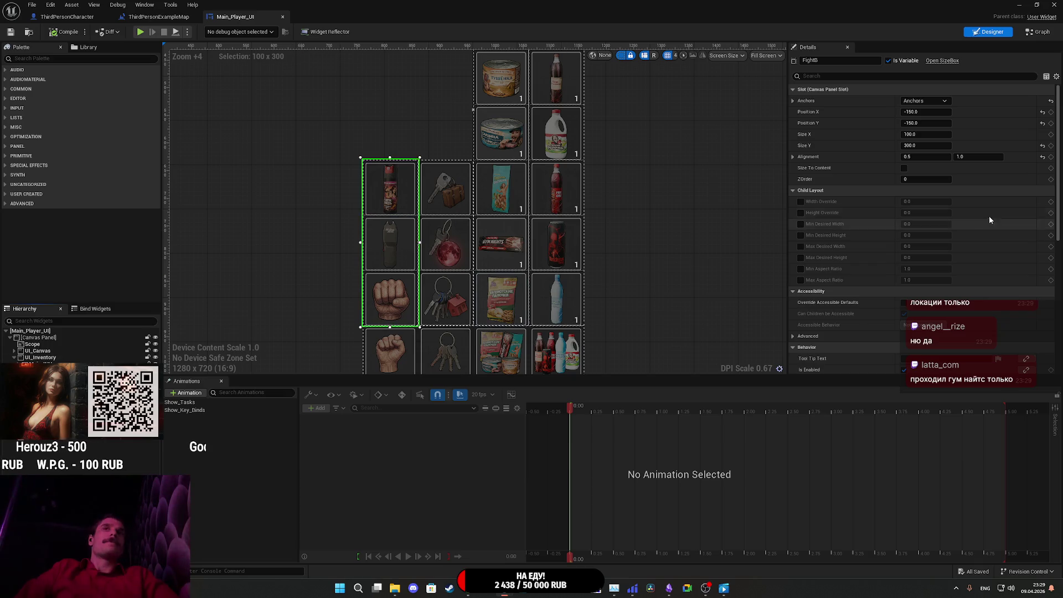
{"action": "left_click", "coordinate": [1037, 32]}
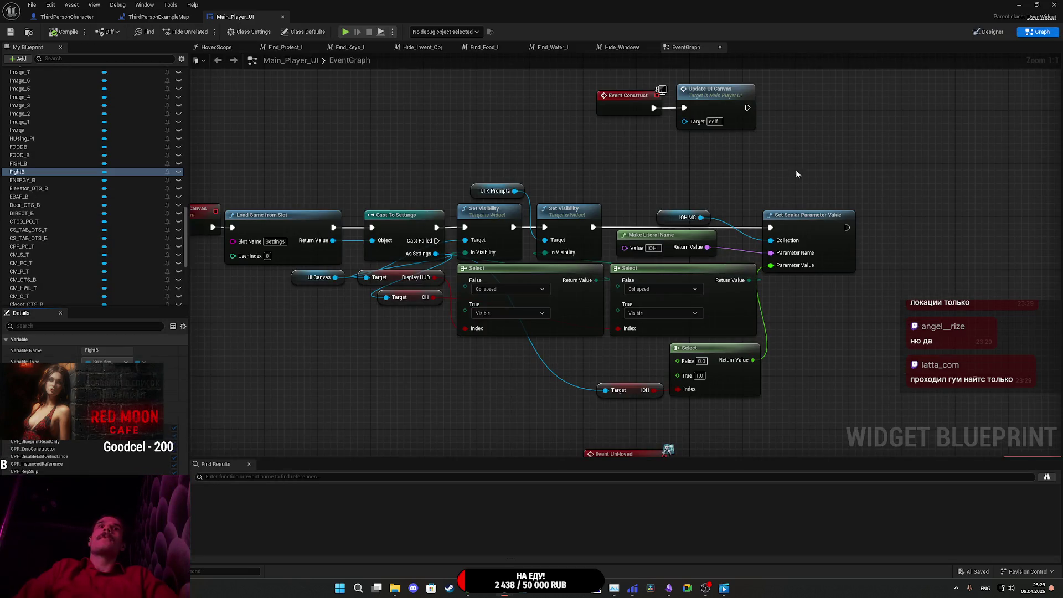
- Find all references to the FightB variable and jump to the Fight B node
{"action": "right_click", "coordinate": [21, 172]}
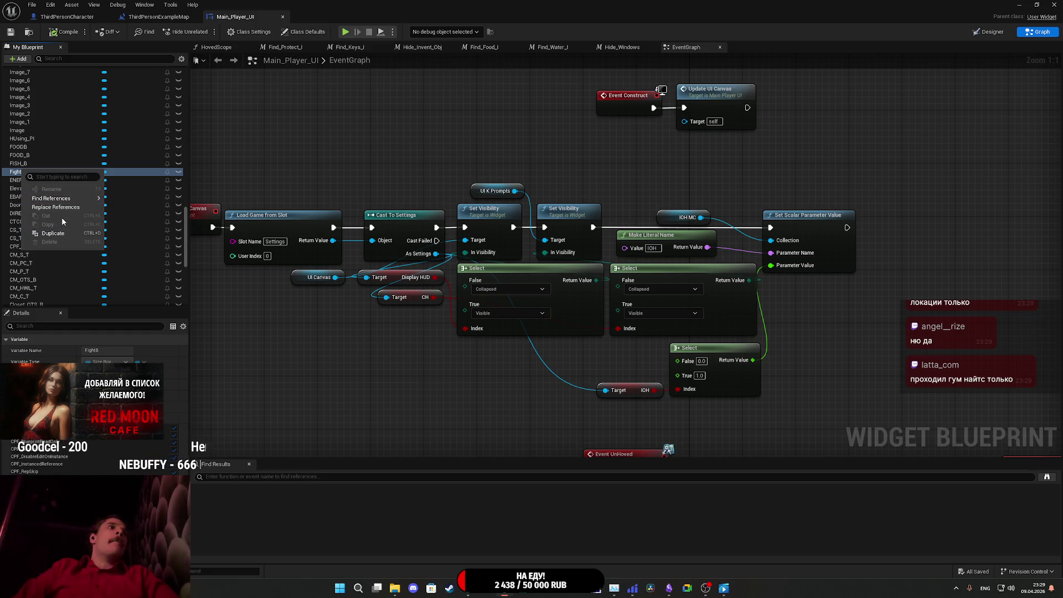
{"action": "left_click", "coordinate": [128, 206]}
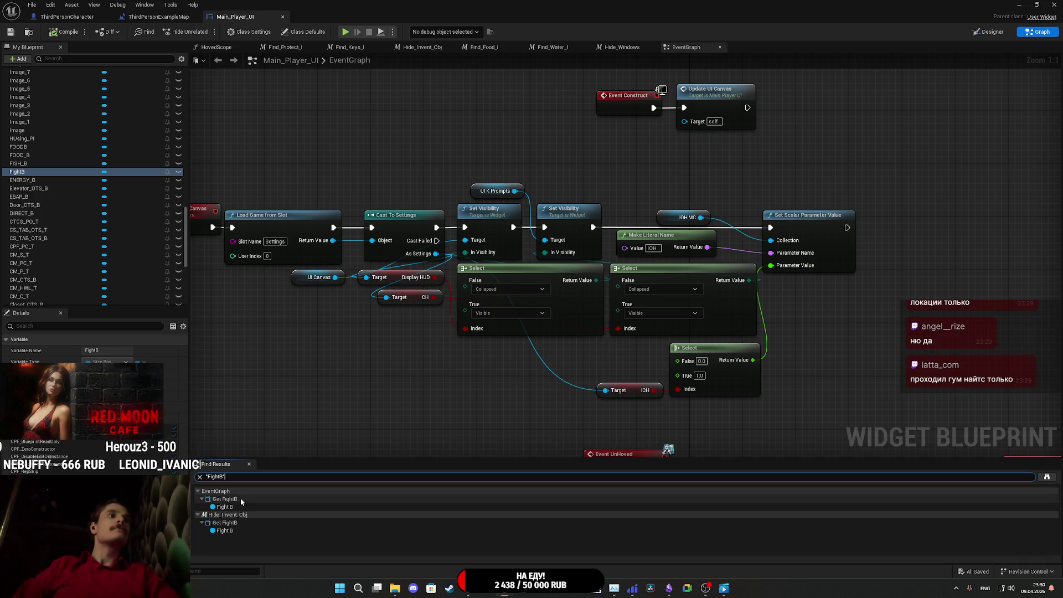
{"action": "double_click", "coordinate": [227, 507]}
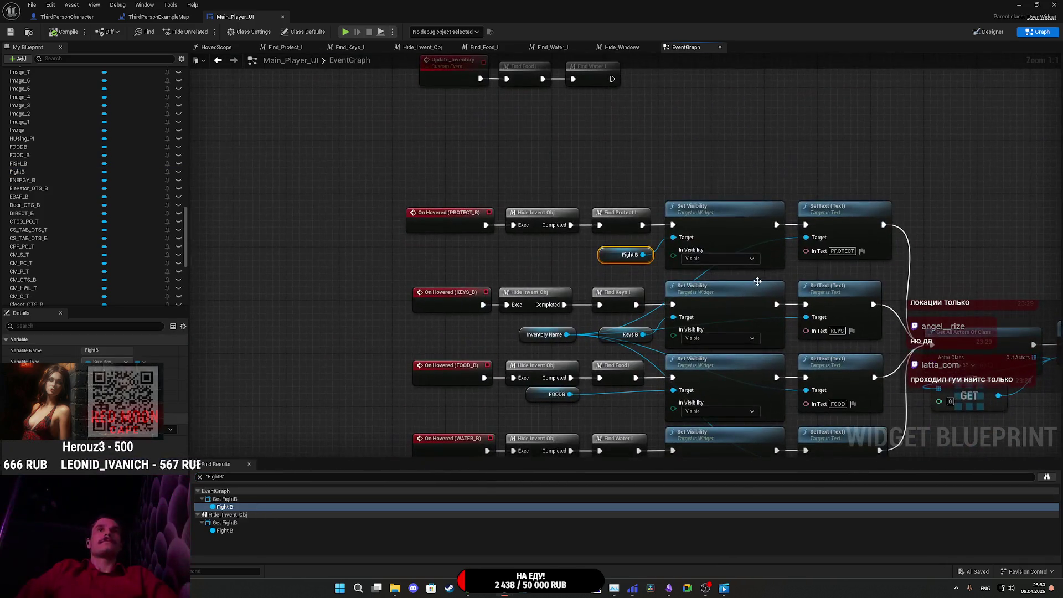
- Pan to the Get All Actors Of Class node and open the No_Obj event in inventory_BP
{"action": "left_click_drag", "start_coordinate": [805, 188], "coordinate": [702, 168]}
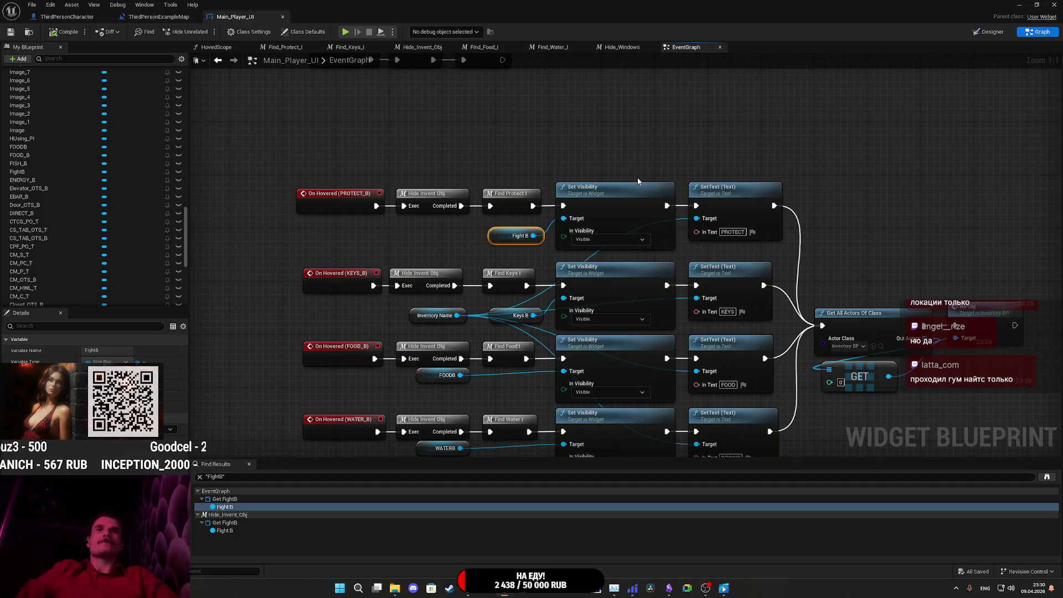
{"action": "mouse_move", "coordinate": [892, 265]}
{"action": "left_mouse_down"}
{"action": "mouse_move", "coordinate": [783, 185]}
{"action": "mouse_move", "coordinate": [806, 209]}
{"action": "left_mouse_up"}
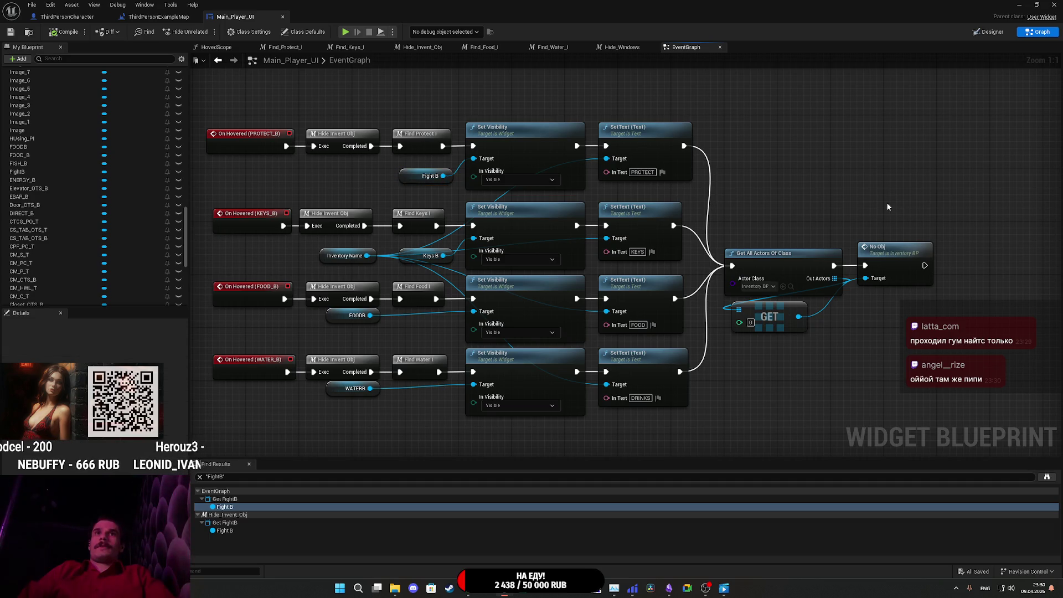
{"action": "left_click_drag", "start_coordinate": [804, 381], "coordinate": [688, 313]}
{"action": "left_click", "coordinate": [779, 304]}
{"action": "double_click", "coordinate": [778, 304]}
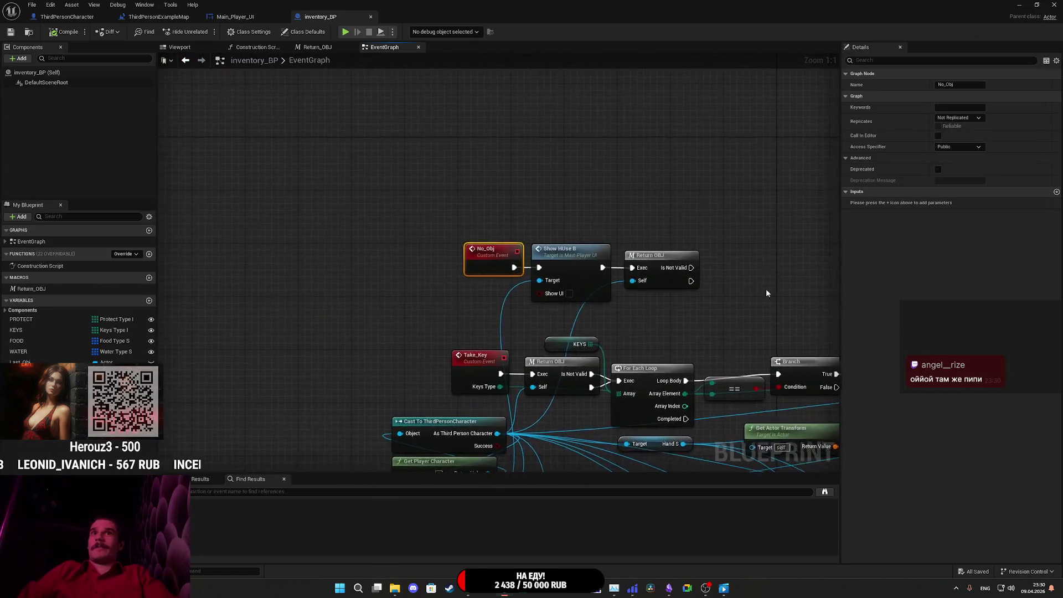
{"action": "mouse_move", "coordinate": [721, 296]}
{"action": "left_mouse_down"}
{"action": "mouse_move", "coordinate": [338, 138]}
{"action": "mouse_move", "coordinate": [248, 138]}
{"action": "mouse_move", "coordinate": [250, 113]}
{"action": "left_mouse_up"}
{"action": "scroll", "coordinate": [491, 275], "scroll_direction": "down", "scroll_amount": 5}
{"action": "scroll", "coordinate": [490, 275], "scroll_direction": "up", "scroll_amount": 5}
{"action": "left_click_drag", "start_coordinate": [421, 471], "coordinate": [188, 377]}
{"action": "mouse_move", "coordinate": [676, 205]}
{"action": "left_mouse_down"}
{"action": "mouse_move", "coordinate": [579, 240]}
{"action": "mouse_move", "coordinate": [342, 256]}
{"action": "left_mouse_up"}
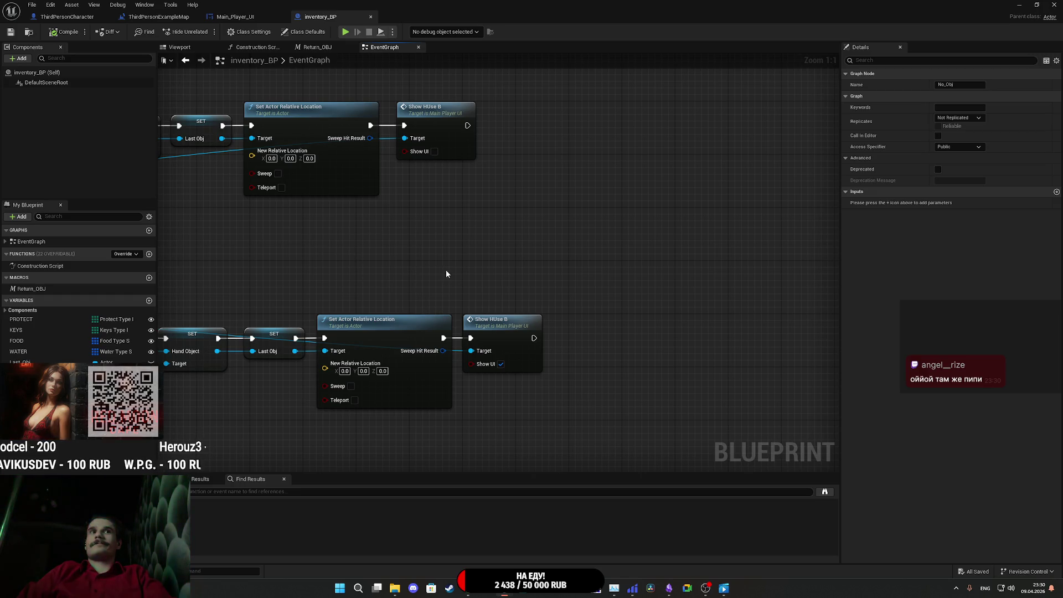
{"action": "scroll", "coordinate": [541, 242], "scroll_direction": "down", "scroll_amount": 3}
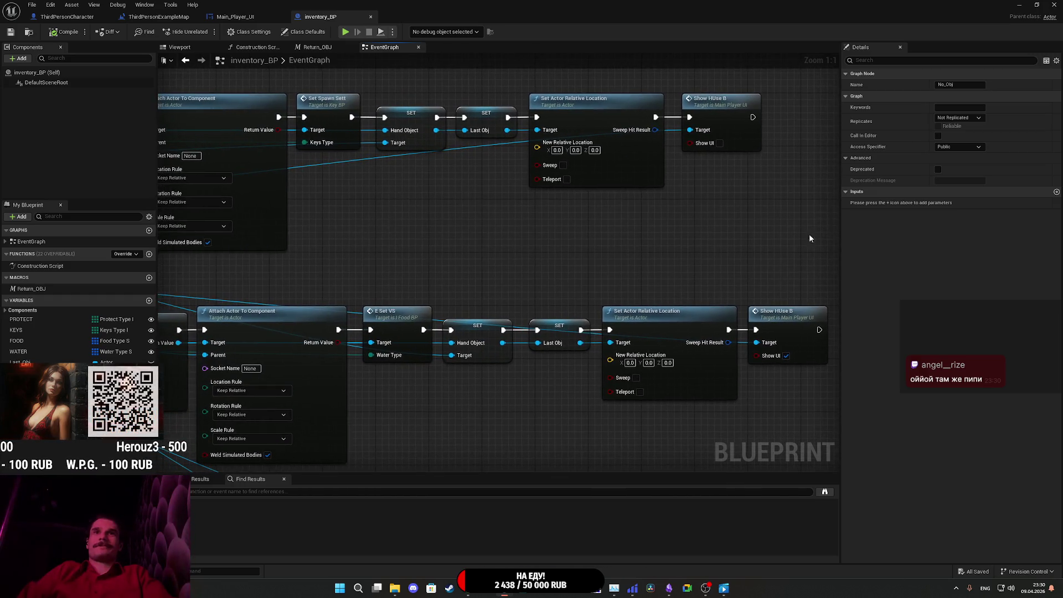
{"action": "scroll", "coordinate": [768, 245], "scroll_direction": "up", "scroll_amount": 3}
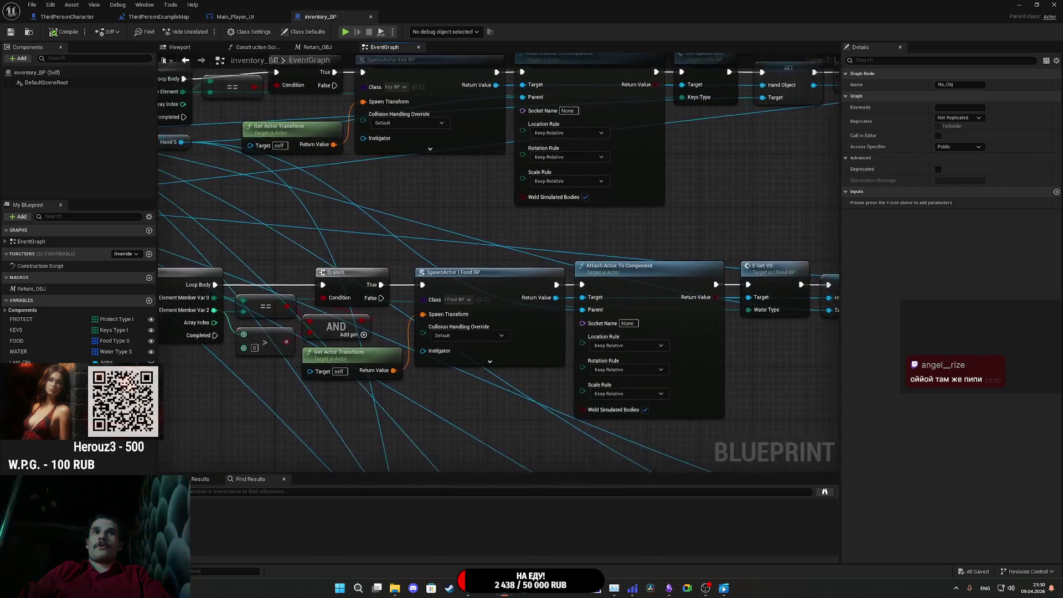
{"action": "mouse_move", "coordinate": [768, 246]}
{"action": "left_mouse_down"}
{"action": "mouse_move", "coordinate": [829, 244]}
{"action": "mouse_move", "coordinate": [613, 238]}
{"action": "mouse_move", "coordinate": [582, 187]}
{"action": "mouse_move", "coordinate": [667, 170]}
{"action": "mouse_move", "coordinate": [864, 203]}
{"action": "left_mouse_up"}
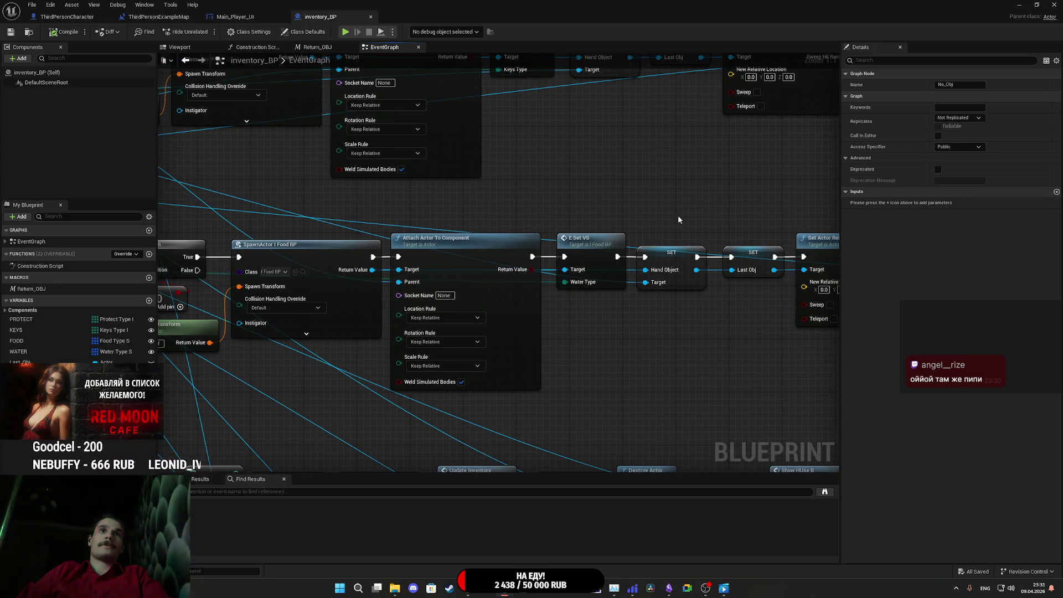
{"action": "mouse_move", "coordinate": [678, 215]}
{"action": "left_mouse_down"}
{"action": "mouse_move", "coordinate": [496, 223]}
{"action": "mouse_move", "coordinate": [555, 258]}
{"action": "left_mouse_up"}
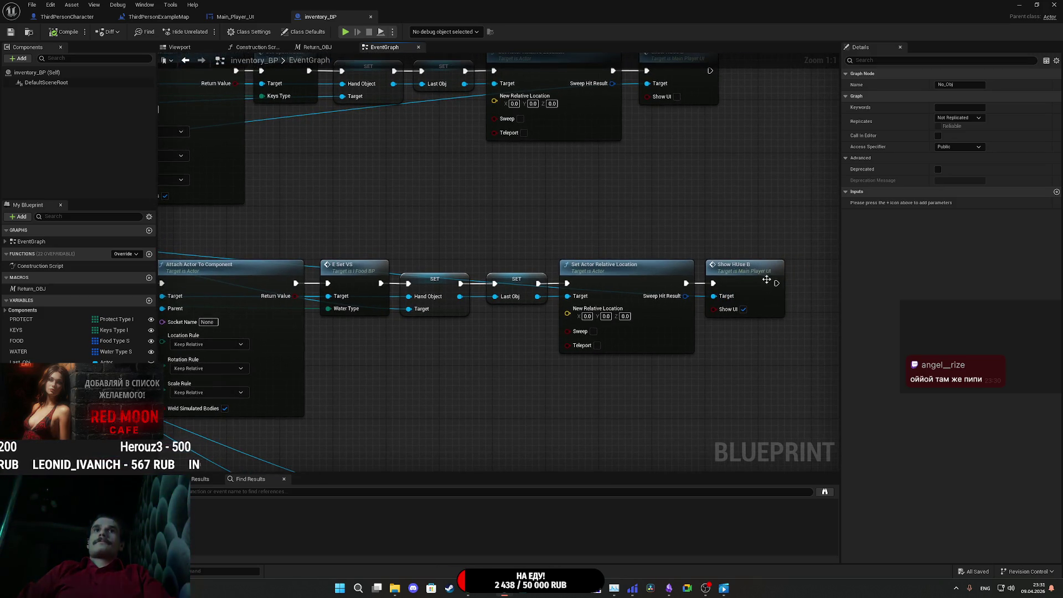
{"action": "scroll", "coordinate": [725, 228], "scroll_direction": "down", "scroll_amount": 2}
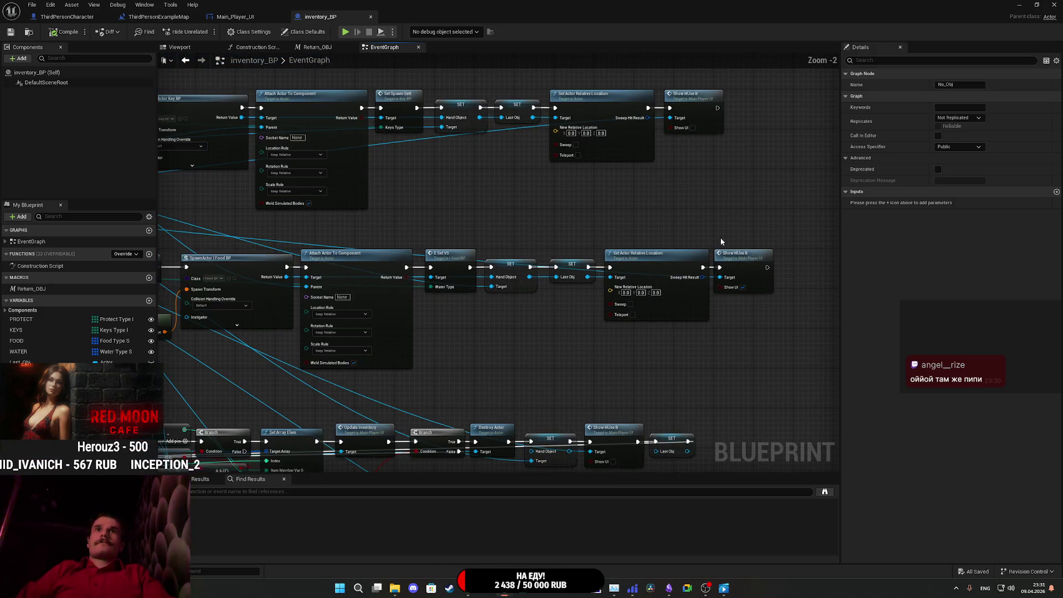
{"action": "left_click_drag", "start_coordinate": [720, 285], "coordinate": [908, 291]}
{"action": "mouse_move", "coordinate": [499, 266]}
{"action": "left_mouse_down"}
{"action": "mouse_move", "coordinate": [836, 289]}
{"action": "mouse_move", "coordinate": [656, 293]}
{"action": "mouse_move", "coordinate": [838, 307]}
{"action": "left_mouse_up"}
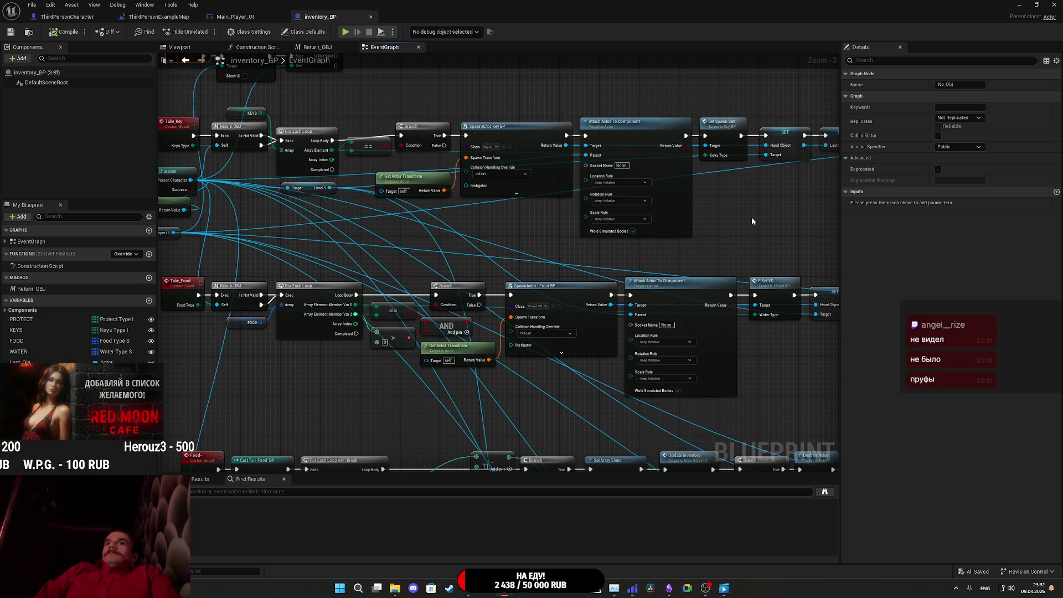
{"action": "mouse_move", "coordinate": [762, 230]}
{"action": "left_mouse_down"}
{"action": "mouse_move", "coordinate": [486, 183]}
{"action": "mouse_move", "coordinate": [541, 130]}
{"action": "mouse_move", "coordinate": [653, 95]}
{"action": "mouse_move", "coordinate": [802, 72]}
{"action": "mouse_move", "coordinate": [908, 33]}
{"action": "left_mouse_up"}
{"action": "mouse_move", "coordinate": [888, 203]}
{"action": "left_mouse_down"}
{"action": "mouse_move", "coordinate": [899, 196]}
{"action": "mouse_move", "coordinate": [756, 218]}
{"action": "mouse_move", "coordinate": [736, 238]}
{"action": "mouse_move", "coordinate": [659, 229]}
{"action": "left_mouse_up"}
{"action": "mouse_move", "coordinate": [259, 240]}
{"action": "left_mouse_down"}
{"action": "mouse_move", "coordinate": [442, 181]}
{"action": "mouse_move", "coordinate": [366, 195]}
{"action": "left_mouse_up"}
{"action": "mouse_move", "coordinate": [426, 316]}
{"action": "left_mouse_down"}
{"action": "mouse_move", "coordinate": [340, 399]}
{"action": "mouse_move", "coordinate": [434, 439]}
{"action": "mouse_move", "coordinate": [425, 429]}
{"action": "left_mouse_up"}
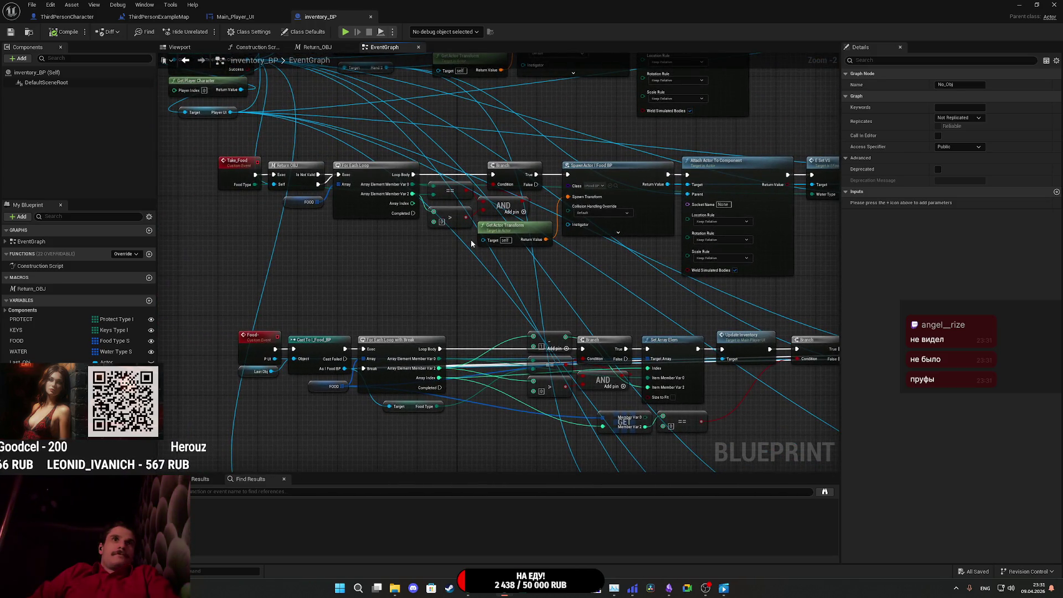
{"action": "scroll", "coordinate": [470, 244], "scroll_direction": "up", "scroll_amount": 2}
{"action": "mouse_move", "coordinate": [443, 288]}
{"action": "left_mouse_down"}
{"action": "mouse_move", "coordinate": [430, 311]}
{"action": "mouse_move", "coordinate": [448, 337]}
{"action": "mouse_move", "coordinate": [171, 340]}
{"action": "mouse_move", "coordinate": [690, 372]}
{"action": "mouse_move", "coordinate": [674, 356]}
{"action": "mouse_move", "coordinate": [749, 487]}
{"action": "mouse_move", "coordinate": [752, 468]}
{"action": "left_mouse_up"}
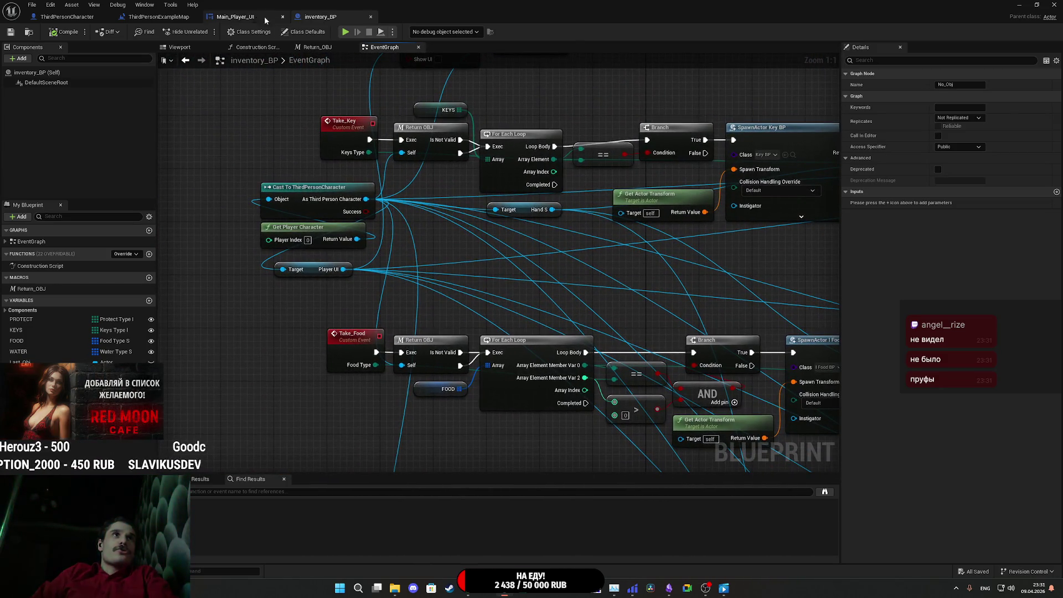
- In Main_Player_UI, open and inspect the Find_Keys_I function graph, then return to Designer
{"action": "left_click", "coordinate": [238, 17]}
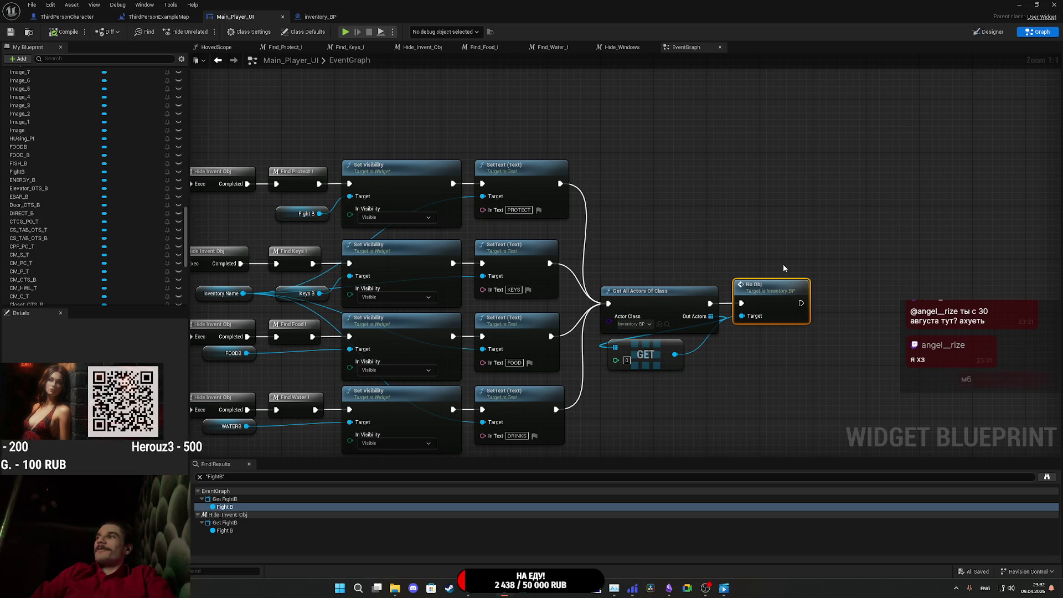
{"action": "mouse_move", "coordinate": [785, 247]}
{"action": "left_mouse_down"}
{"action": "mouse_move", "coordinate": [821, 178]}
{"action": "mouse_move", "coordinate": [874, 216]}
{"action": "mouse_move", "coordinate": [1029, 209]}
{"action": "mouse_move", "coordinate": [929, 209]}
{"action": "left_mouse_up"}
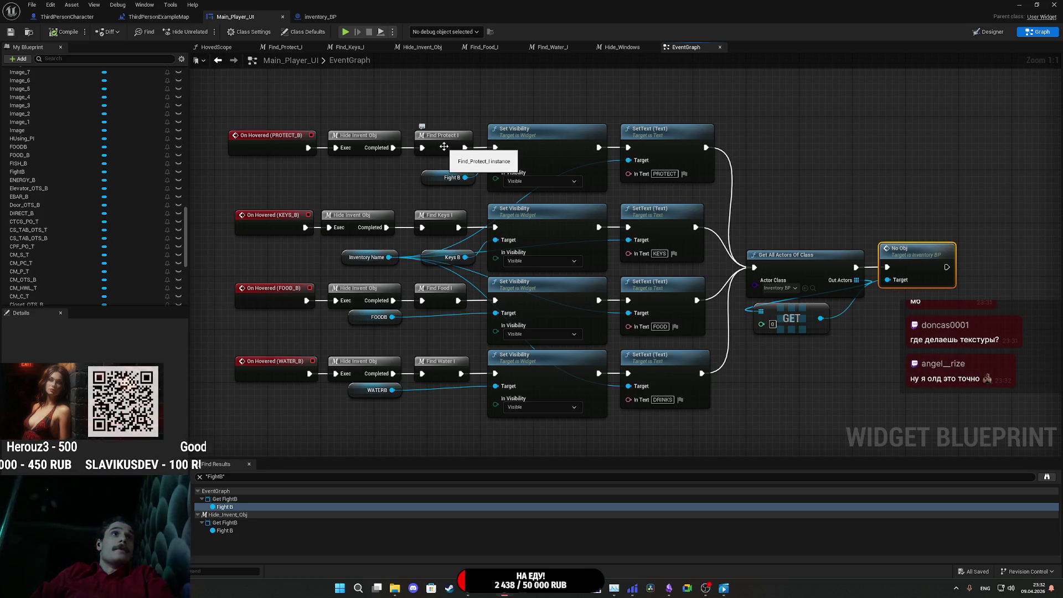
{"action": "double_click", "coordinate": [440, 224]}
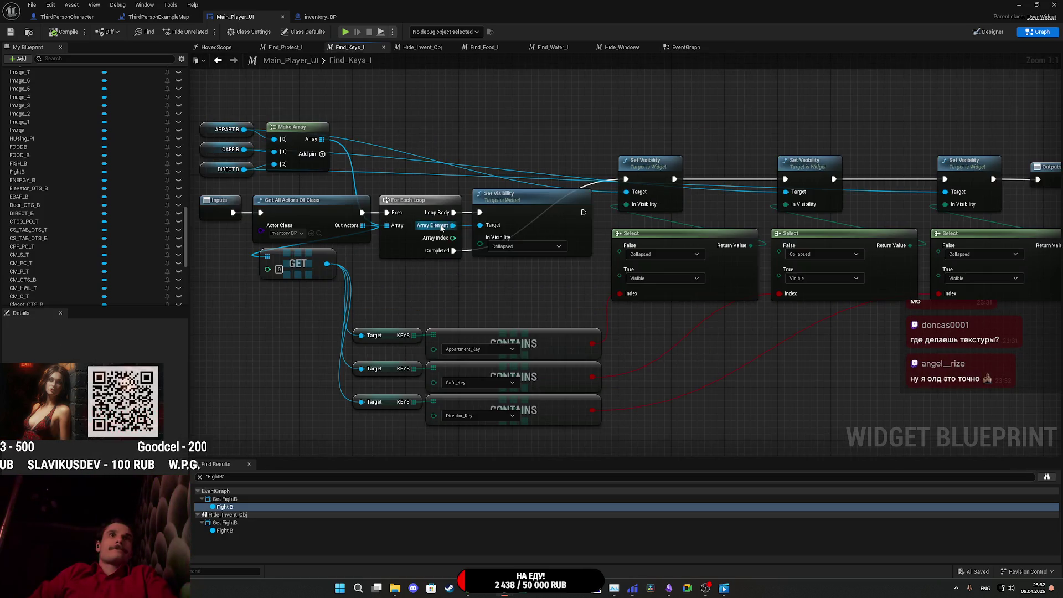
{"action": "mouse_move", "coordinate": [569, 279]}
{"action": "left_mouse_down"}
{"action": "mouse_move", "coordinate": [563, 297]}
{"action": "mouse_move", "coordinate": [554, 264]}
{"action": "mouse_move", "coordinate": [534, 254]}
{"action": "mouse_move", "coordinate": [516, 281]}
{"action": "mouse_move", "coordinate": [451, 294]}
{"action": "mouse_move", "coordinate": [559, 287]}
{"action": "mouse_move", "coordinate": [563, 297]}
{"action": "mouse_move", "coordinate": [344, 282]}
{"action": "mouse_move", "coordinate": [559, 276]}
{"action": "left_mouse_up"}
{"action": "mouse_move", "coordinate": [550, 277]}
{"action": "left_mouse_down"}
{"action": "mouse_move", "coordinate": [375, 266]}
{"action": "mouse_move", "coordinate": [476, 268]}
{"action": "left_mouse_up"}
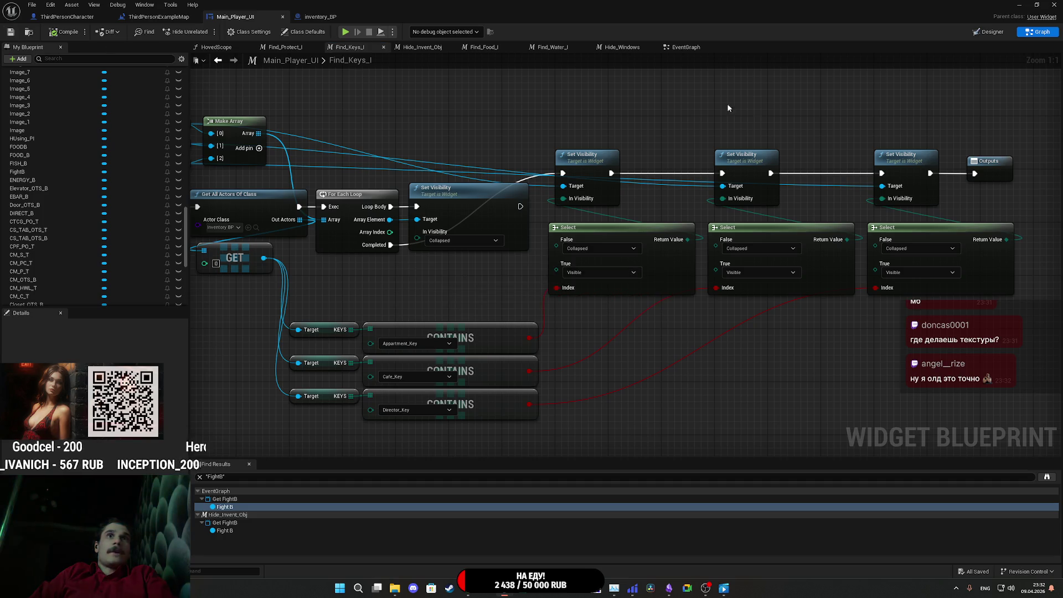
{"action": "left_click", "coordinate": [988, 32]}
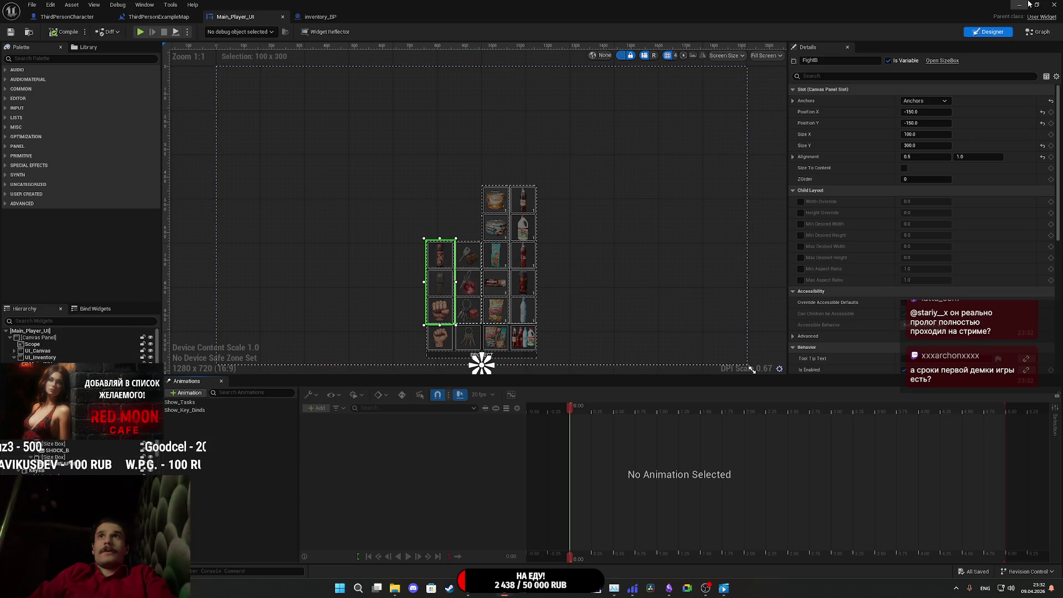
- Play-test the level, free the cursor with Shift+F1 to hover the inventory, then stop
{"action": "key", "text": "alt+Tab"}
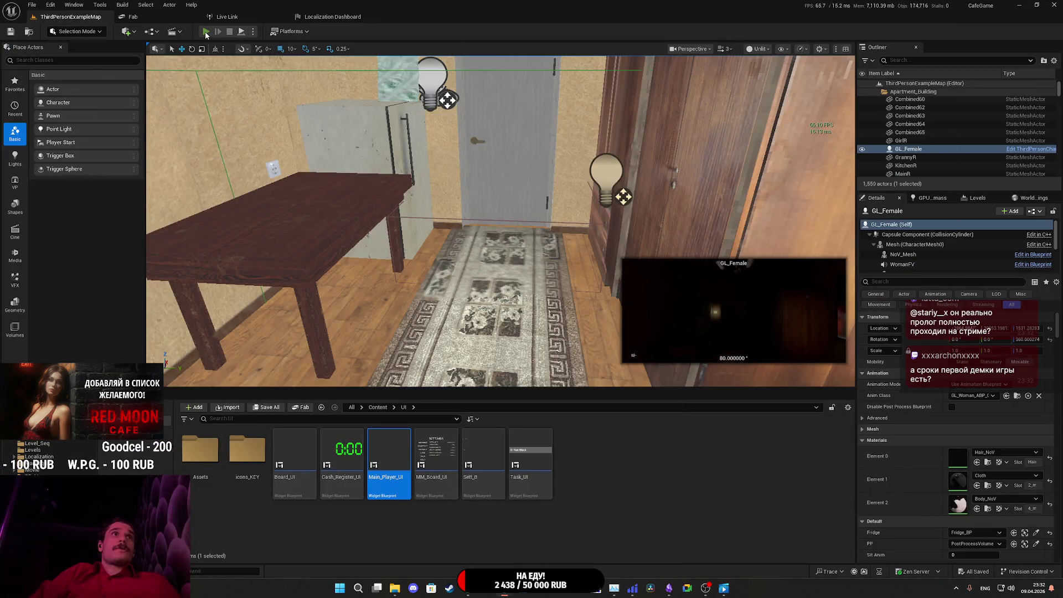
{"action": "key", "text": "alt+p"}
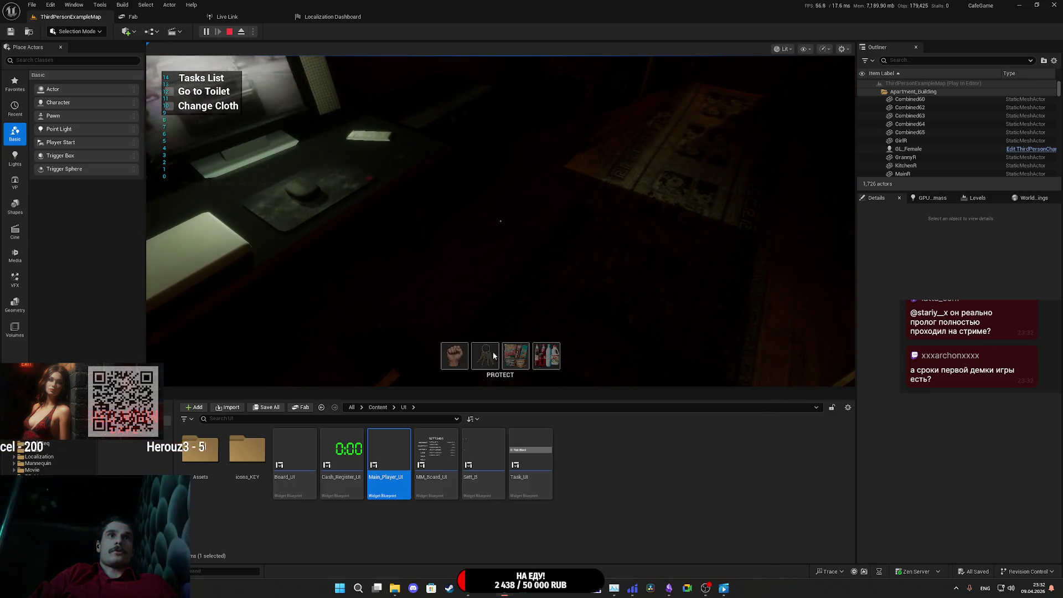
{"action": "key", "text": "shift+F1"}
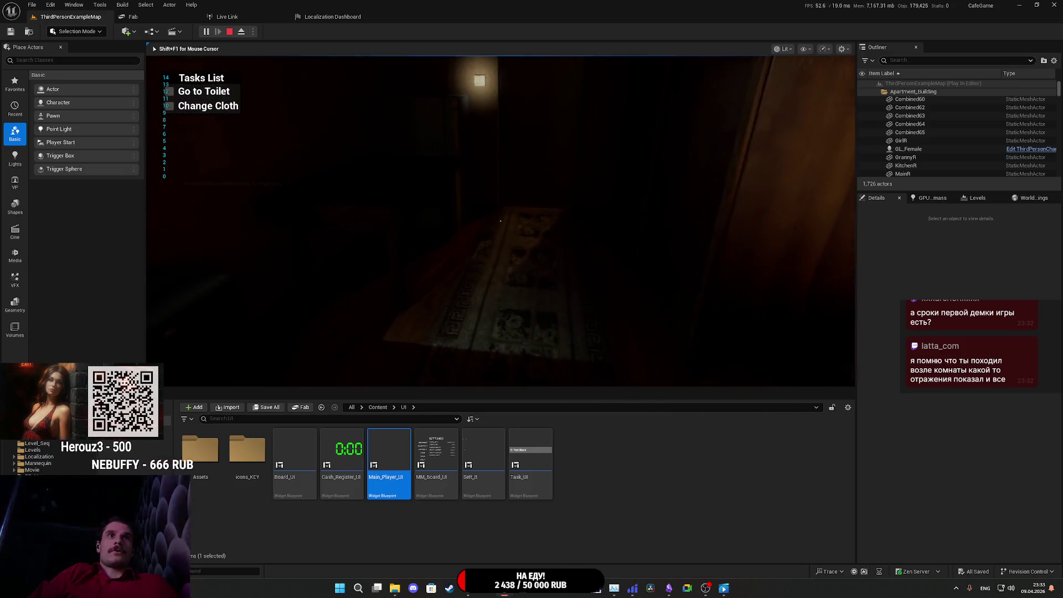
{"action": "key", "text": "Escape"}
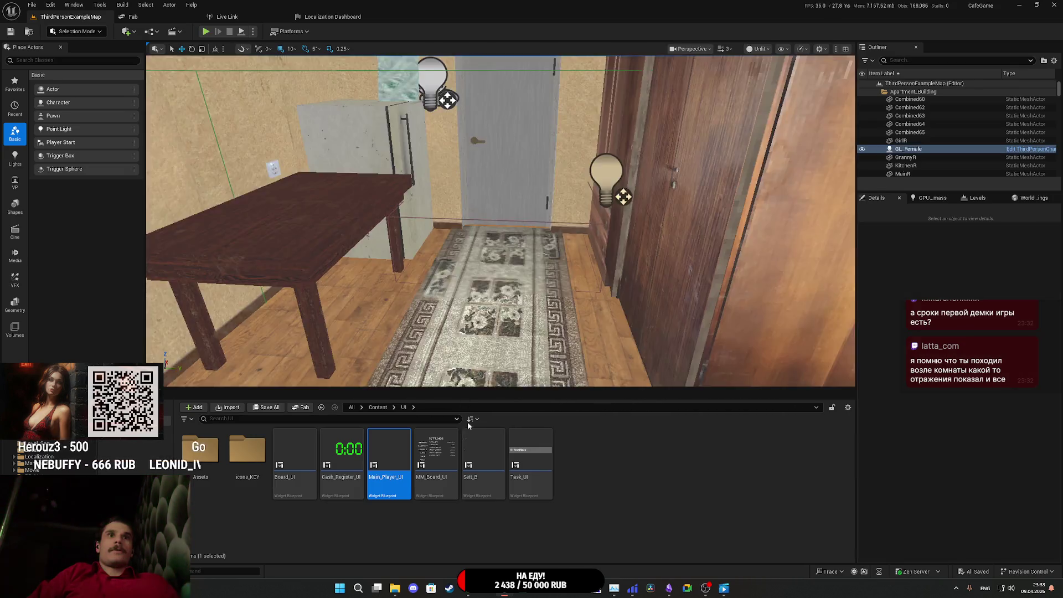
{"action": "mouse_move", "coordinate": [479, 592]}
{"action": "left_click", "coordinate": [522, 545]}
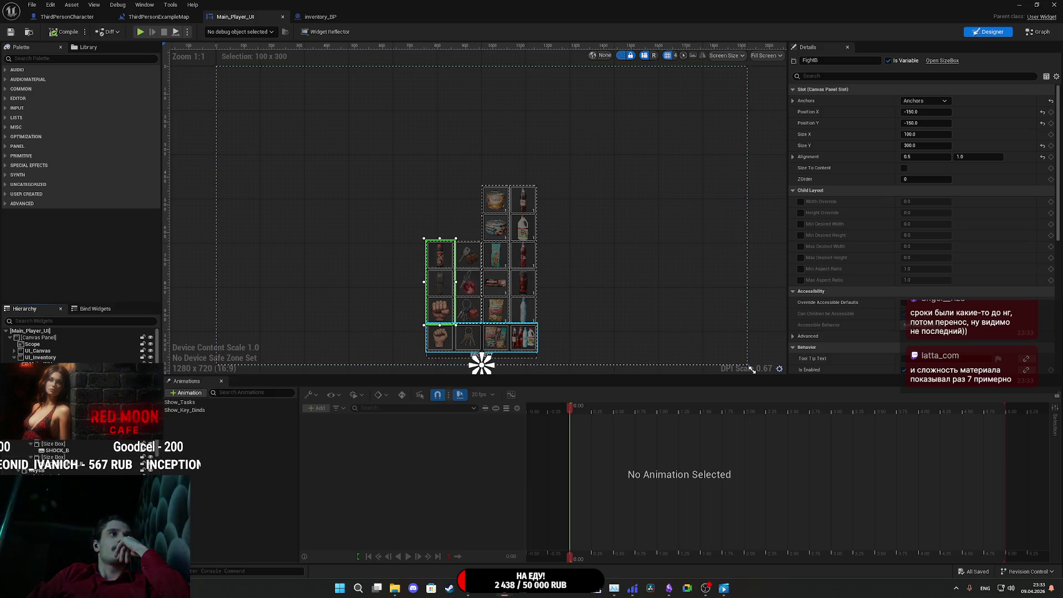
- Switch Main_Player_UI to its Graph view and go back to the Find_Keys_I function graph
{"action": "scroll", "coordinate": [77, 457], "scroll_direction": "down", "scroll_amount": 2}
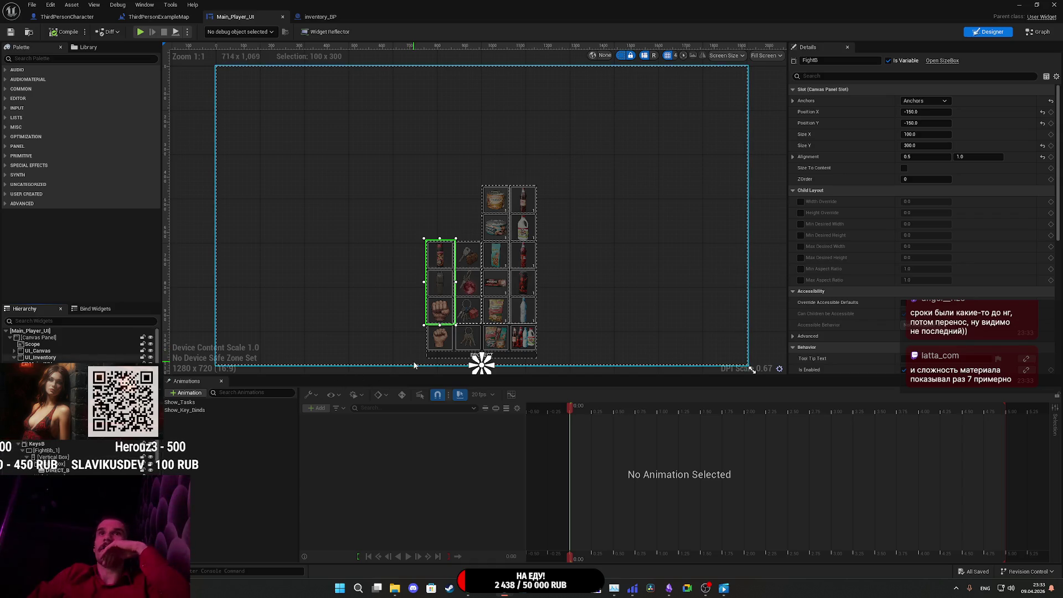
{"action": "left_click", "coordinate": [1040, 32]}
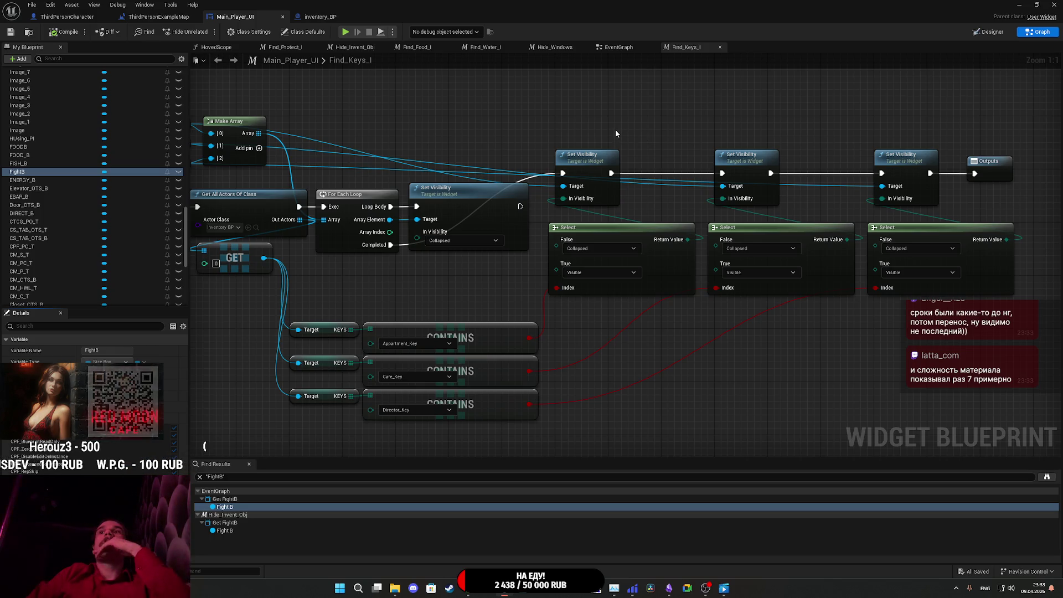
{"action": "key", "text": "Home"}
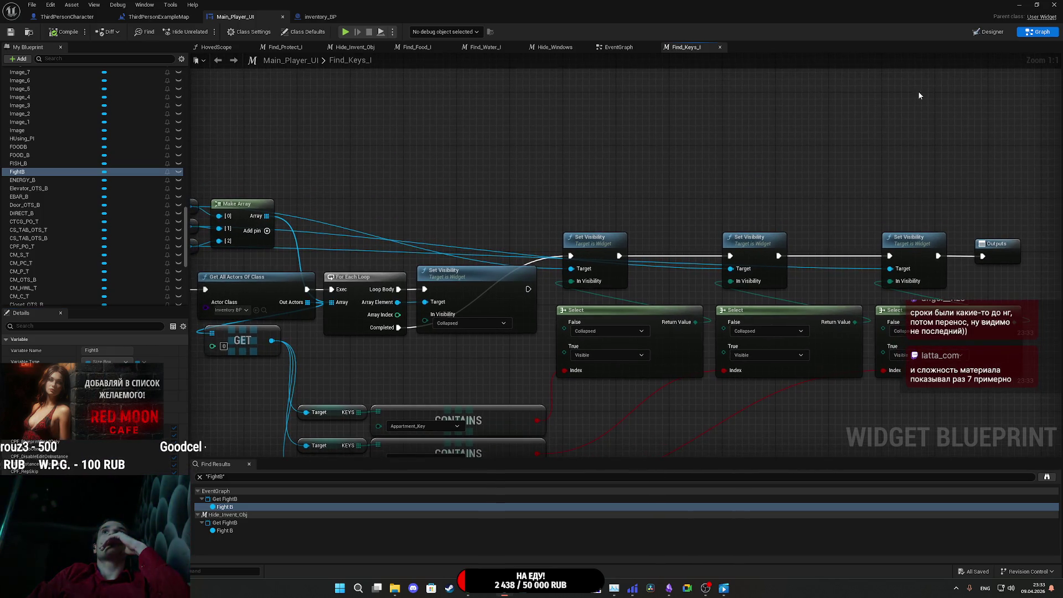
{"action": "left_click", "coordinate": [991, 32]}
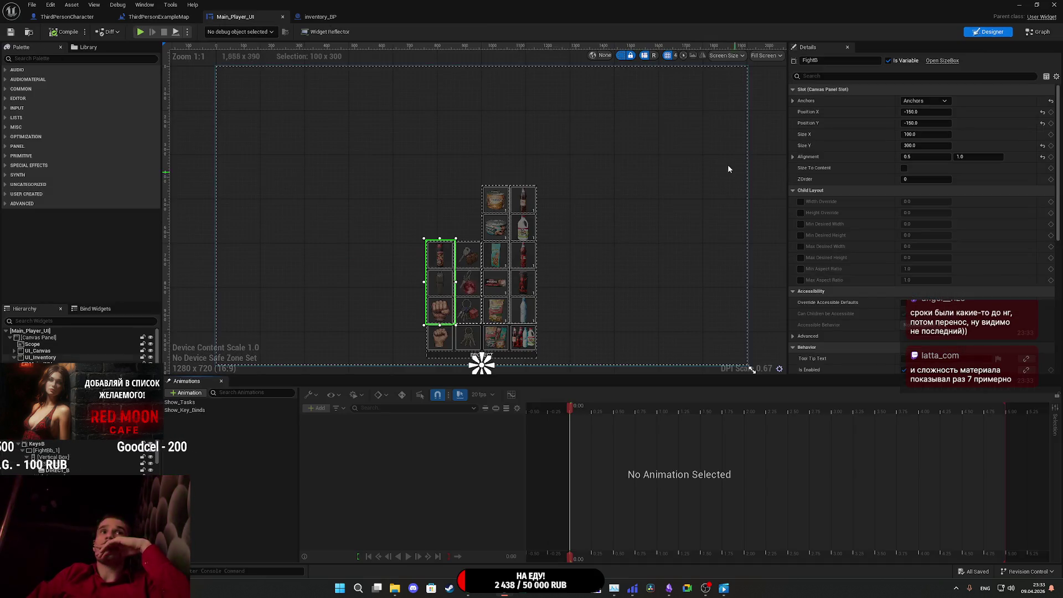
{"action": "key", "text": "ctrl+shift+g"}
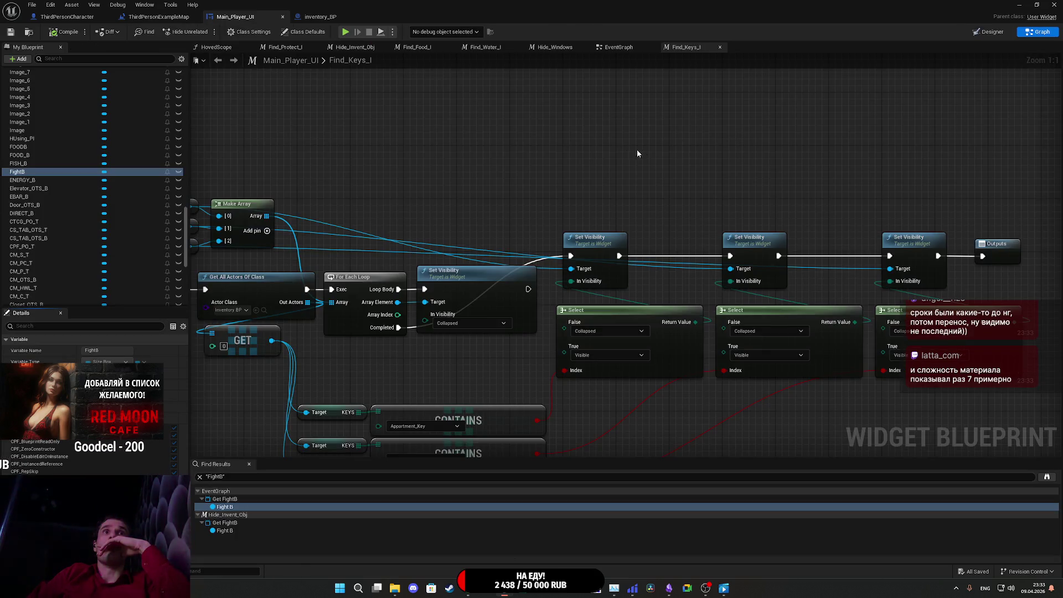
{"action": "scroll", "coordinate": [607, 152], "scroll_direction": "down", "scroll_amount": 3}
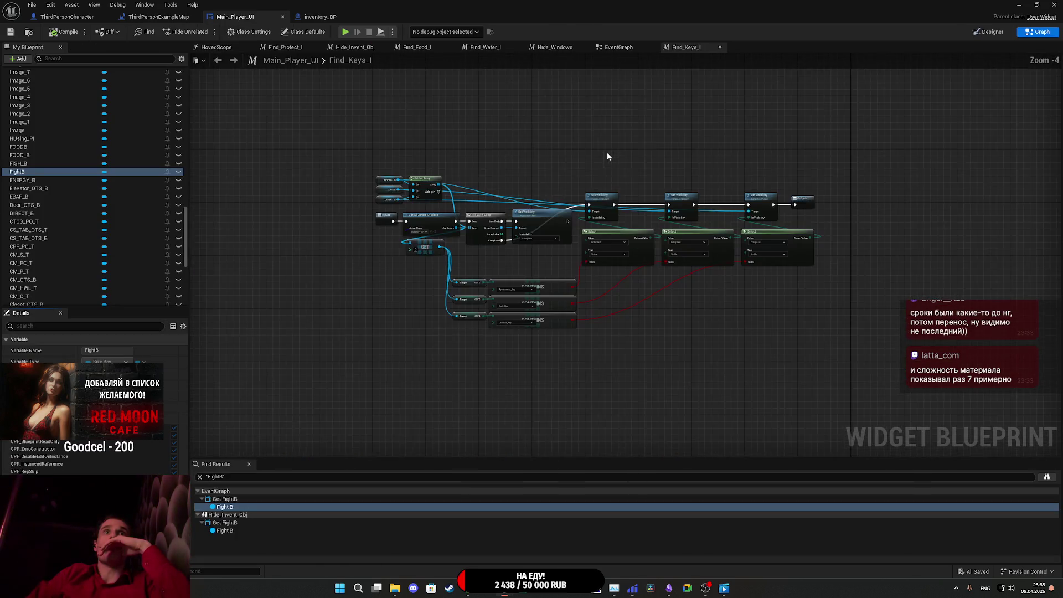
- Open the EventGraph and scroll through its hover visibility logic
{"action": "left_click", "coordinate": [619, 47]}
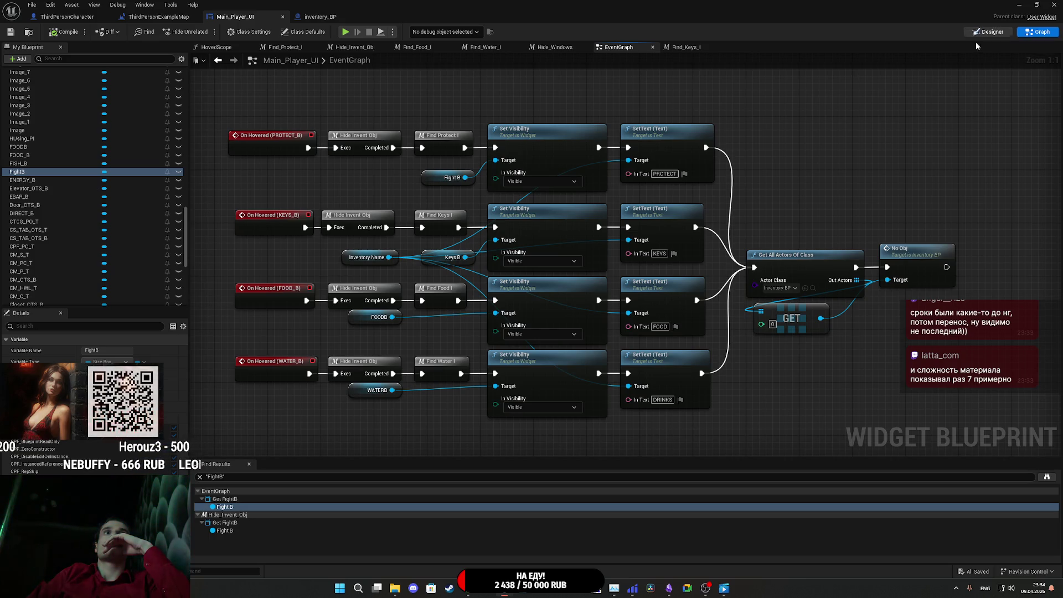
{"action": "scroll", "coordinate": [783, 179], "scroll_direction": "down", "scroll_amount": 1}
{"action": "scroll", "coordinate": [426, 239], "scroll_direction": "down", "scroll_amount": 6}
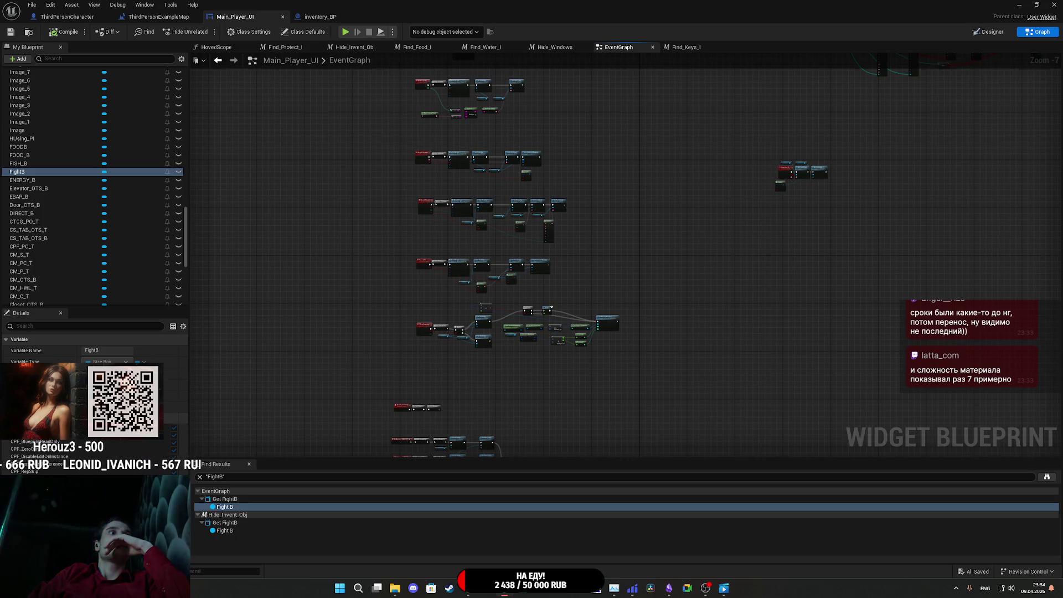
{"action": "scroll", "coordinate": [48, 251], "scroll_direction": "down", "scroll_amount": 4}
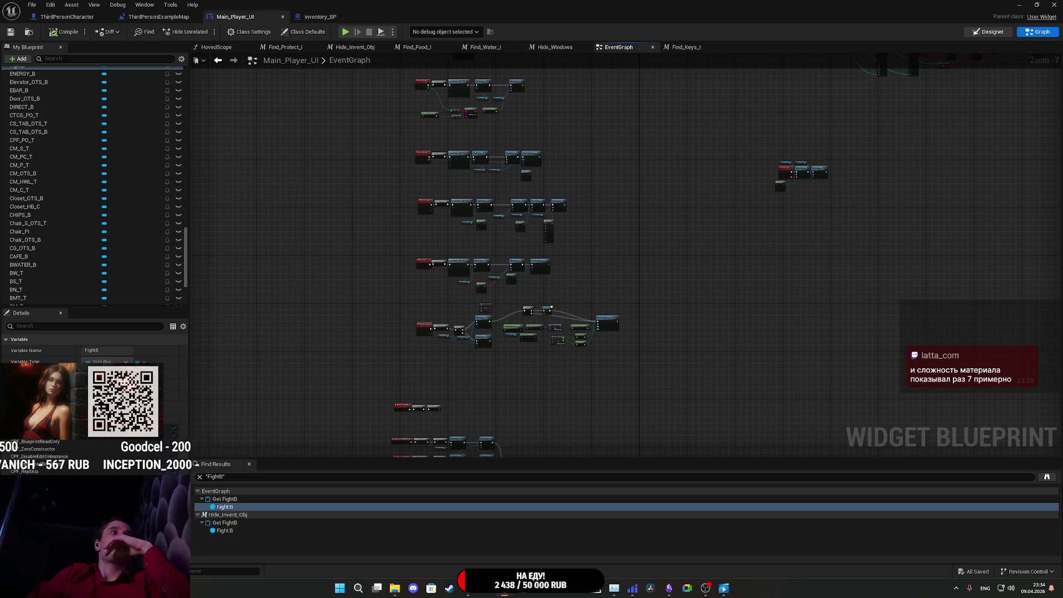
- Find references to UI_Canvas, view the UpdateUI_Canvas logic, and jump to it in Designer
{"action": "left_click", "coordinate": [988, 32]}
{"action": "left_click", "coordinate": [559, 186]}
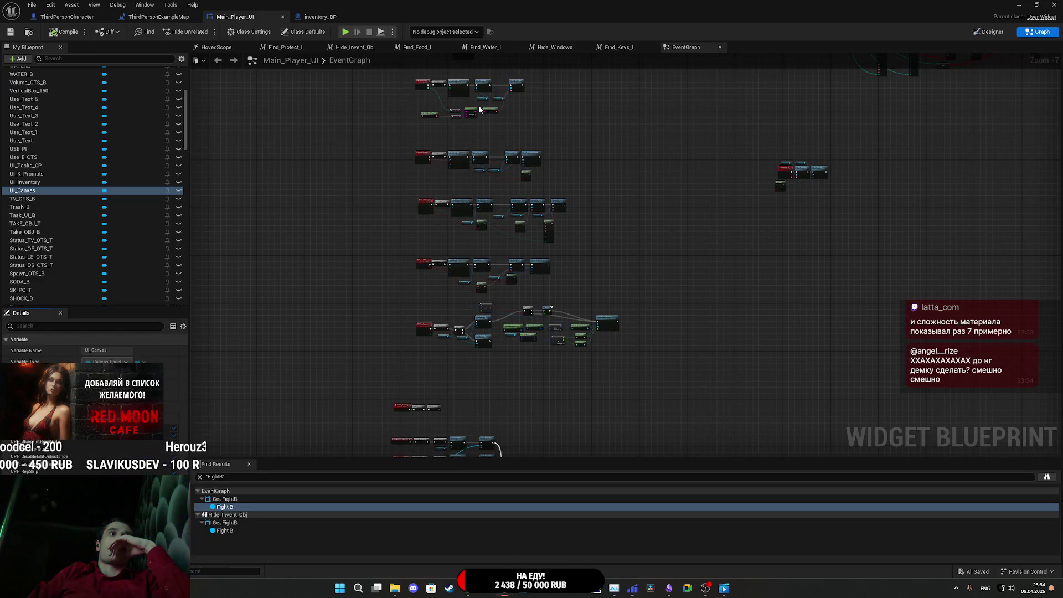
{"action": "right_click", "coordinate": [40, 193]}
{"action": "left_click", "coordinate": [152, 232]}
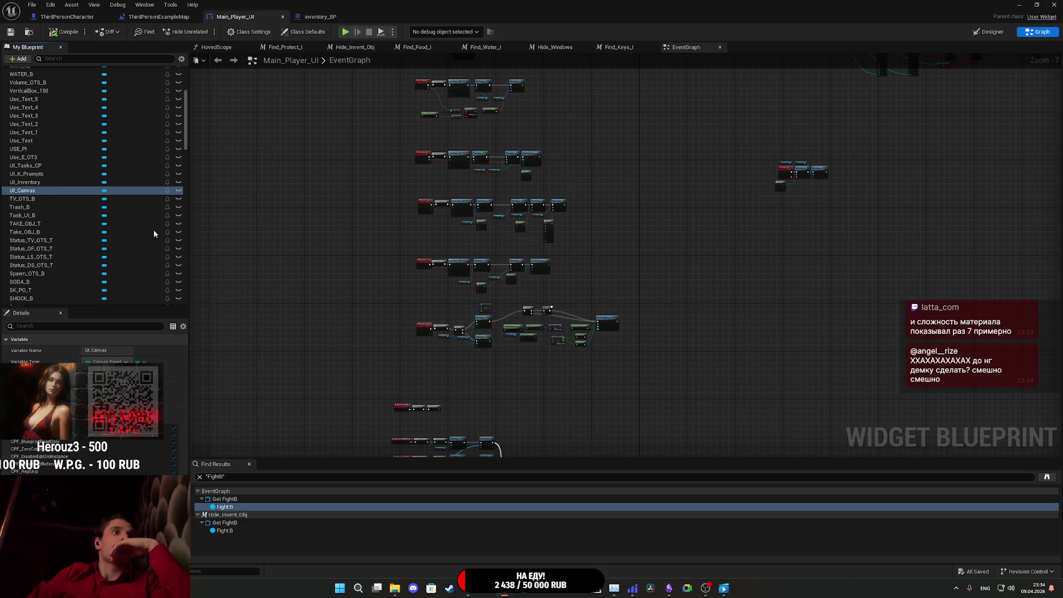
{"action": "left_click", "coordinate": [230, 507]}
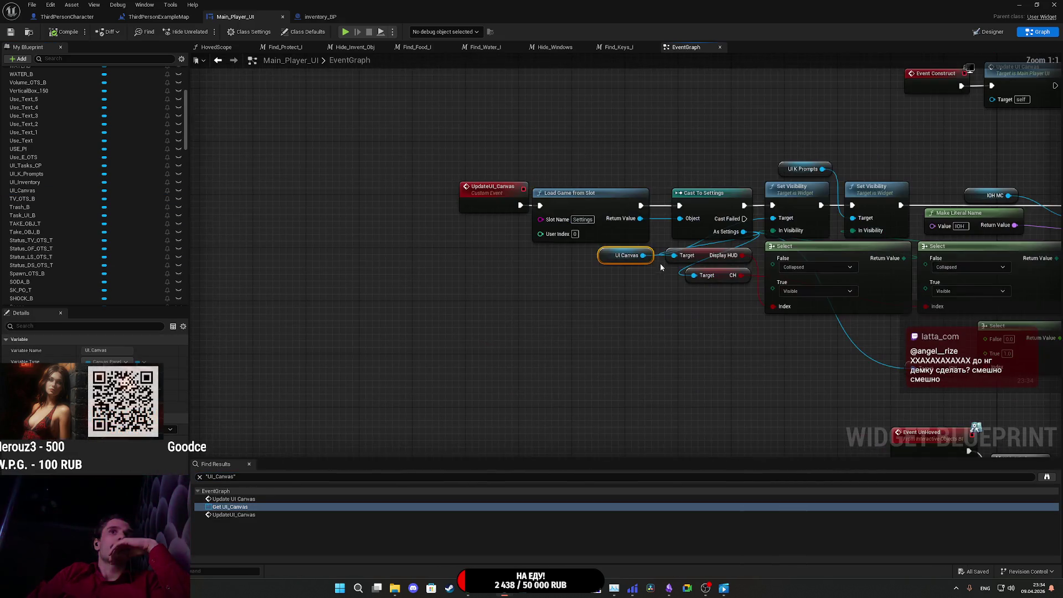
{"action": "mouse_move", "coordinate": [686, 288]}
{"action": "left_mouse_down"}
{"action": "mouse_move", "coordinate": [478, 335]}
{"action": "mouse_move", "coordinate": [484, 343]}
{"action": "left_mouse_up"}
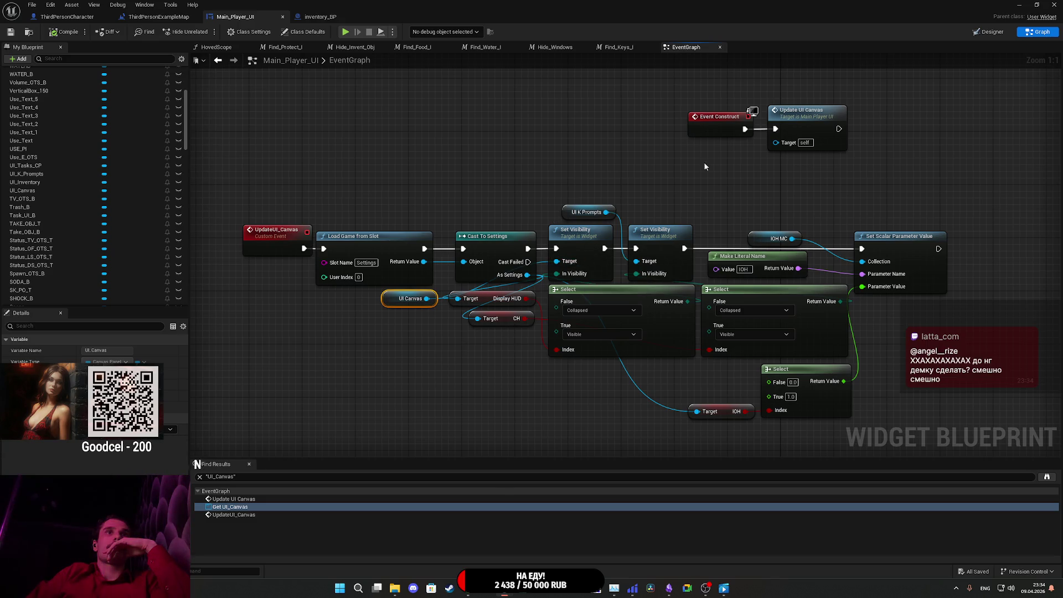
{"action": "double_click", "coordinate": [410, 298]}
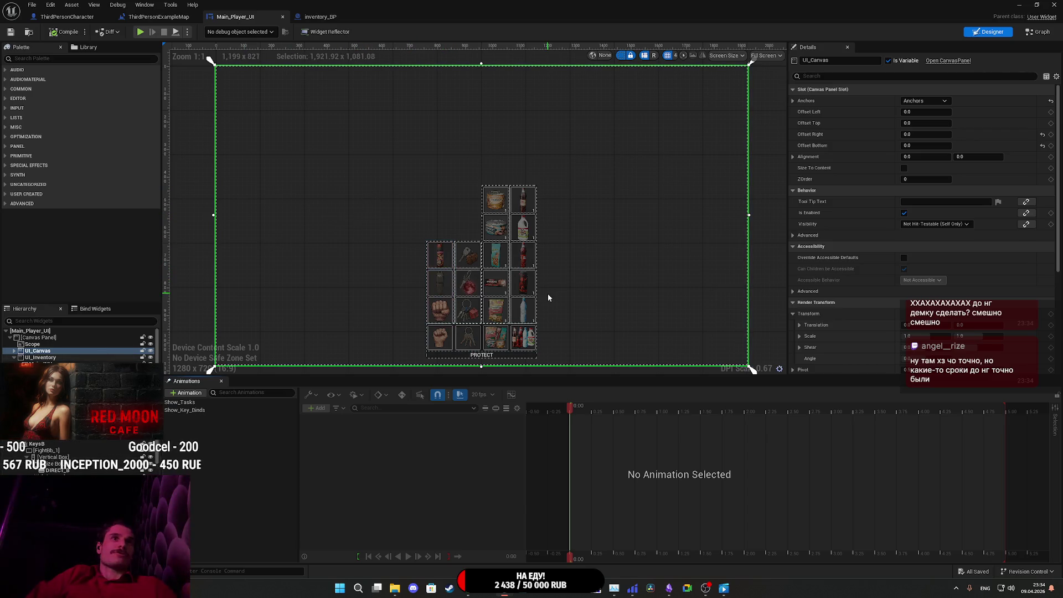
{"action": "left_click", "coordinate": [448, 323]}
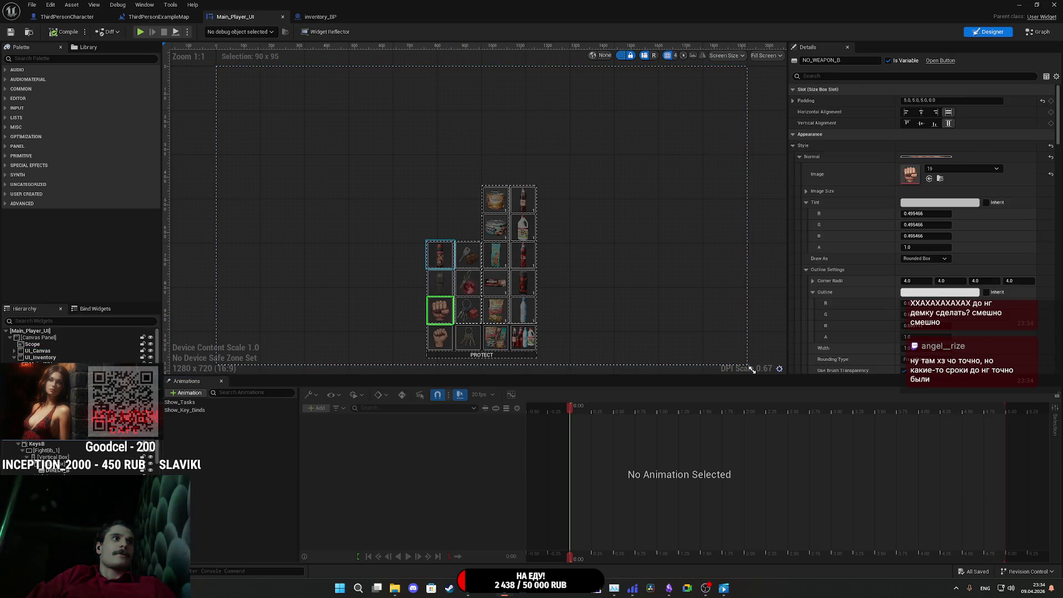
{"action": "left_click", "coordinate": [33, 358]}
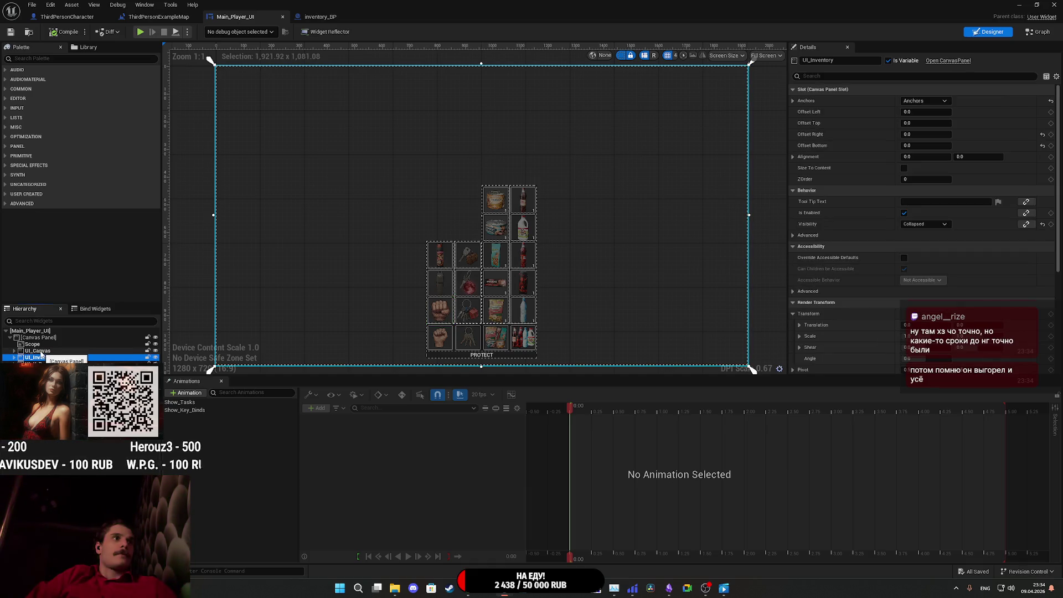
{"action": "left_click", "coordinate": [72, 357]}
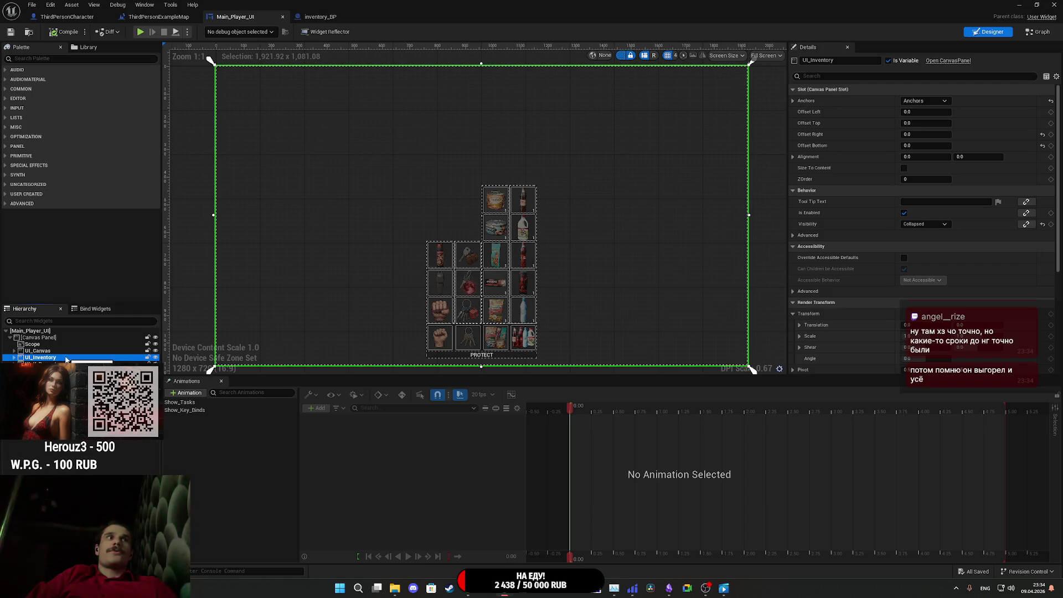
{"action": "left_click", "coordinate": [155, 357]}
{"action": "left_click", "coordinate": [155, 357]}
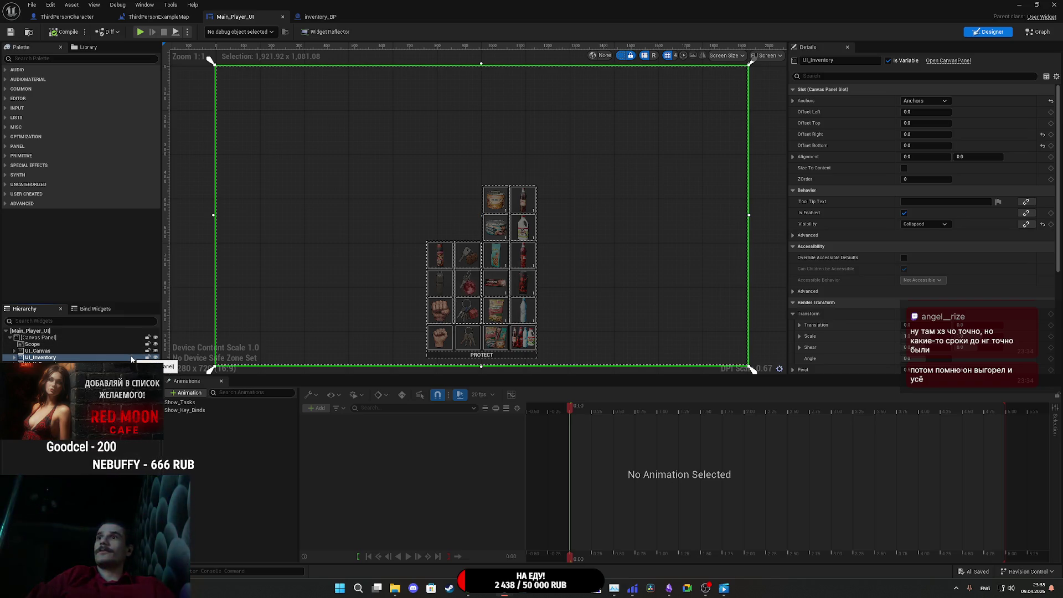
{"action": "left_click", "coordinate": [15, 357]}
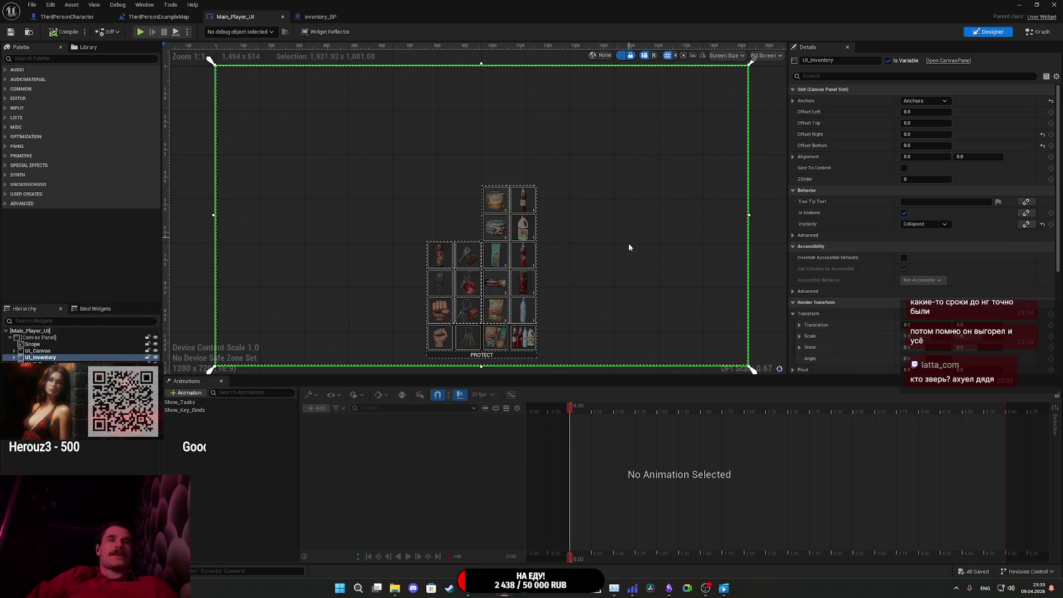
{"action": "left_click", "coordinate": [501, 316]}
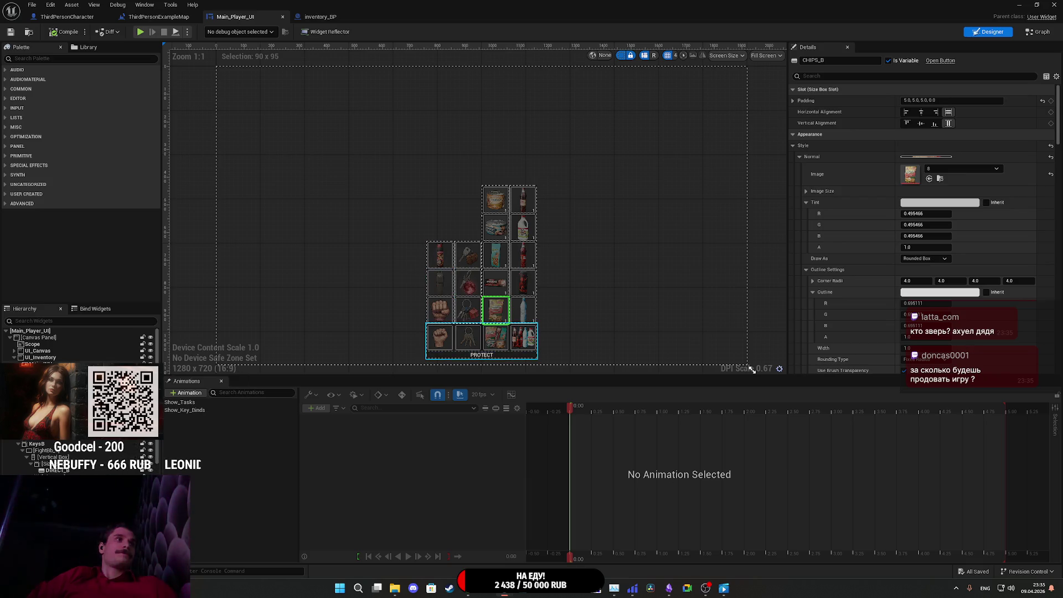
{"action": "left_click", "coordinate": [63, 358]}
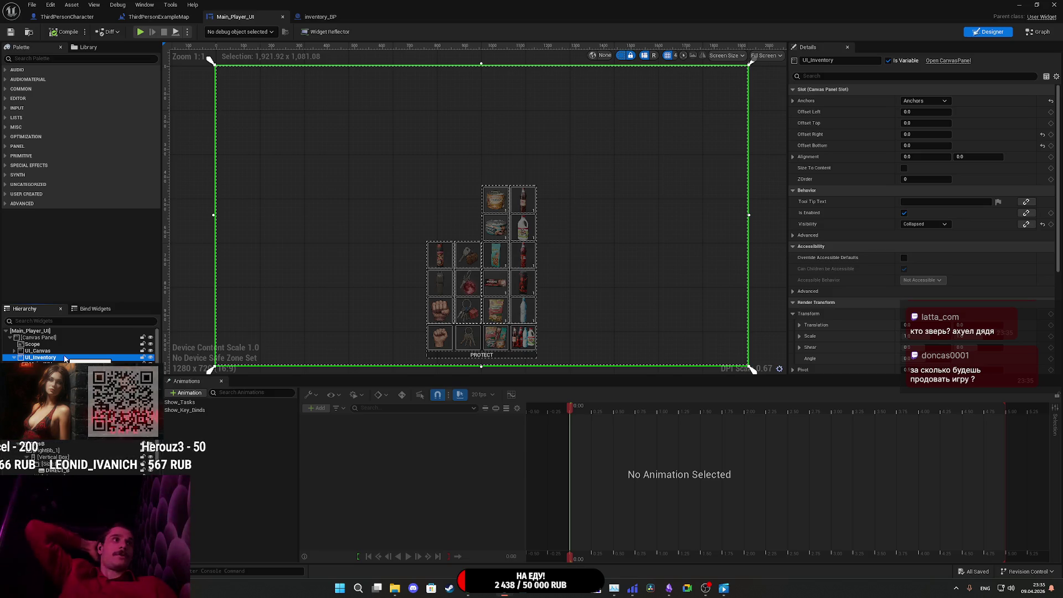
{"action": "left_click", "coordinate": [14, 351]}
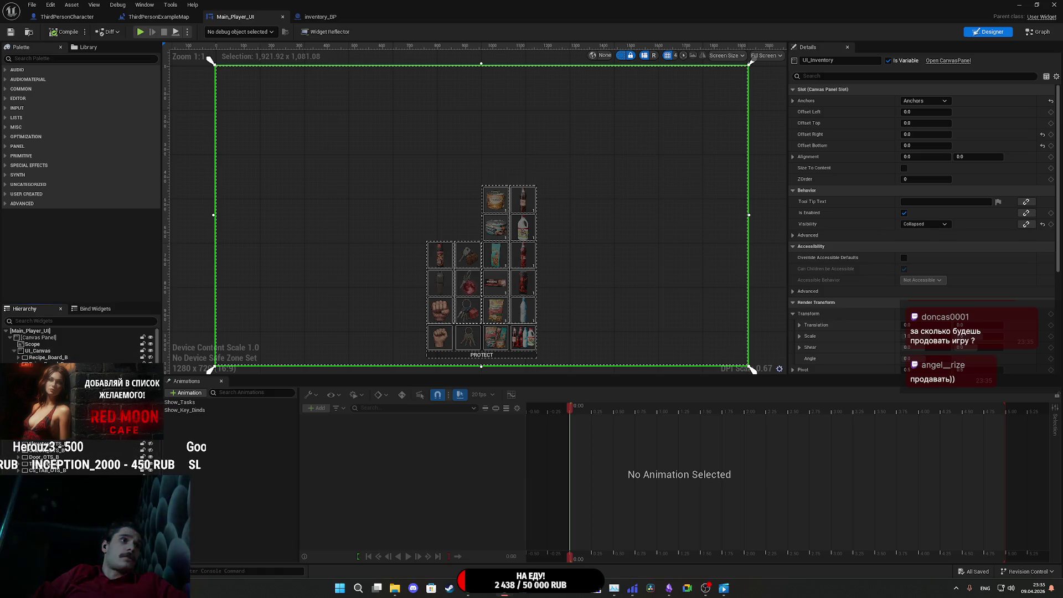
{"action": "left_click_drag", "start_coordinate": [46, 355], "coordinate": [45, 354]}
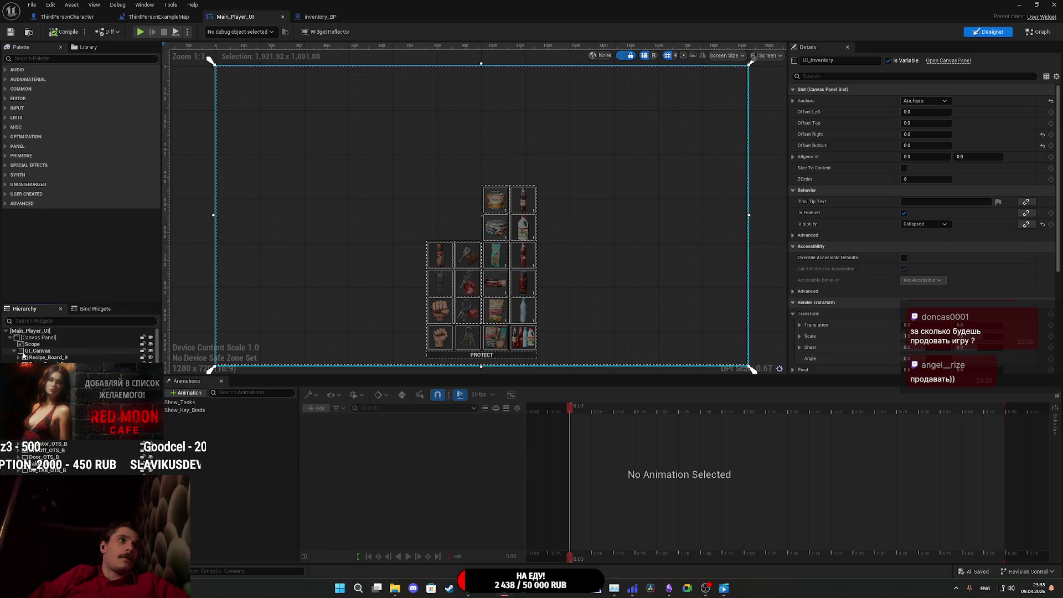
{"action": "left_click", "coordinate": [37, 351]}
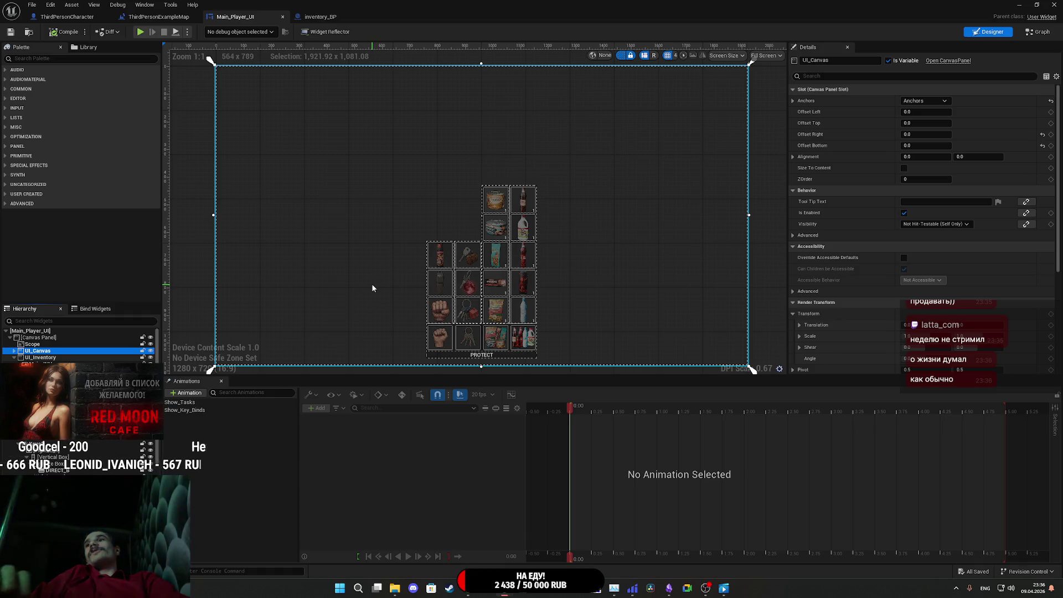
{"action": "left_click_drag", "start_coordinate": [374, 268], "coordinate": [320, 264]}
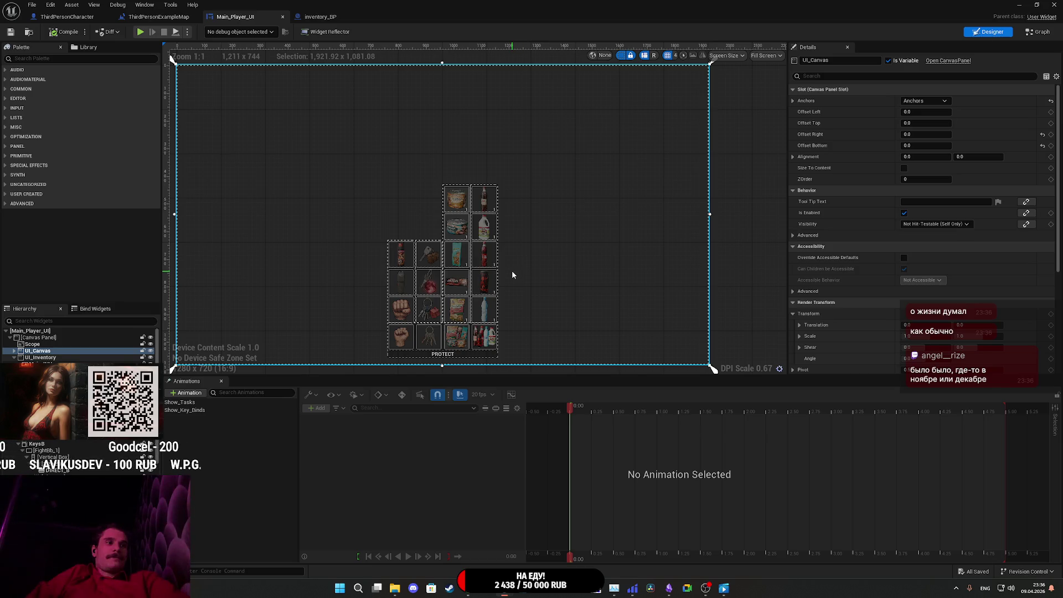
- Inspect the CHIPS_B slot and the FOODB food column in the Hierarchy
{"action": "left_click", "coordinate": [466, 316]}
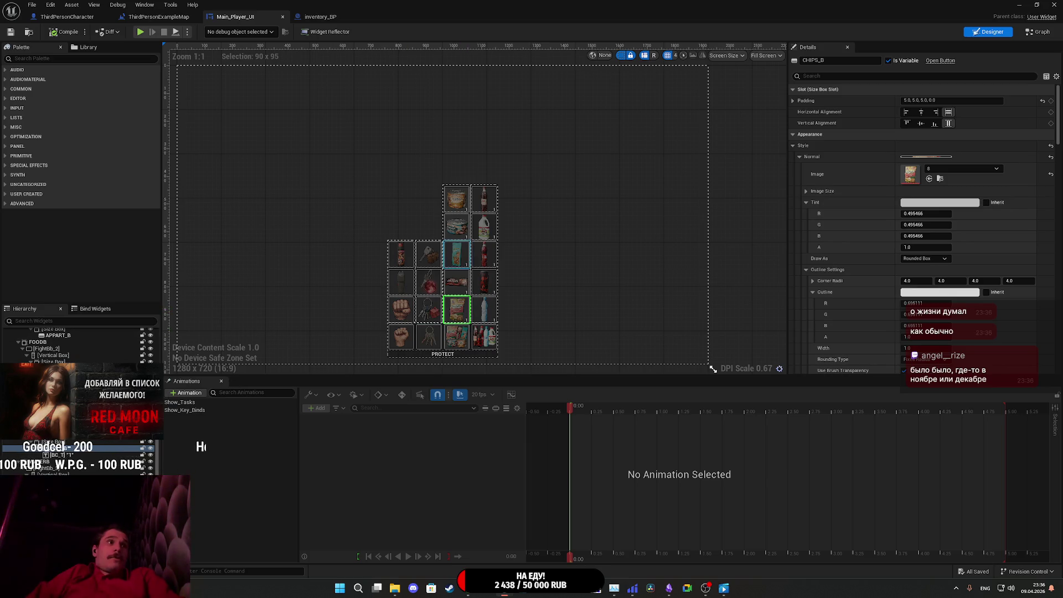
{"action": "left_click", "coordinate": [467, 316]}
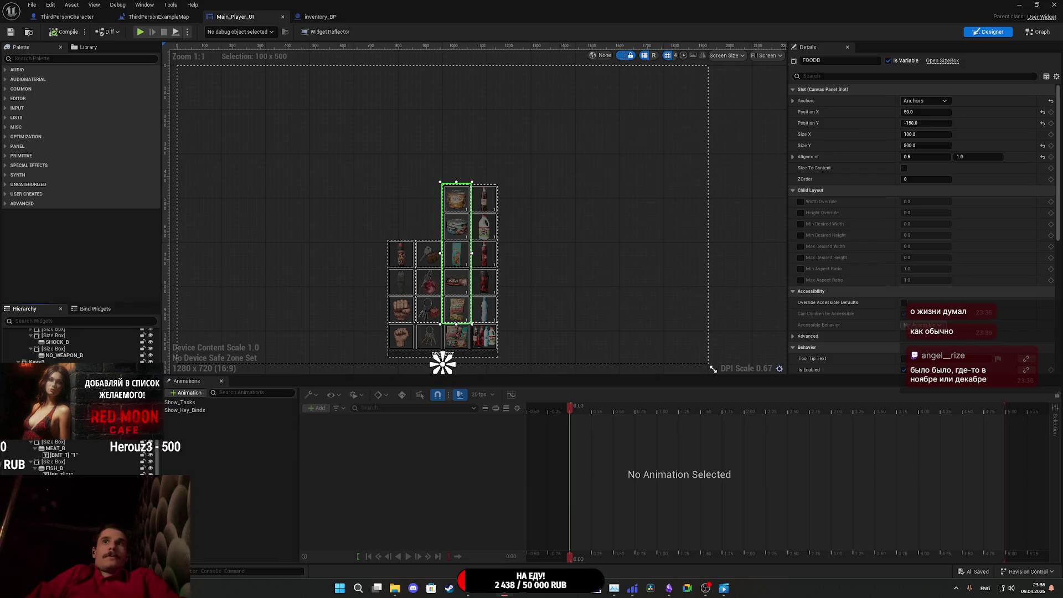
{"action": "scroll", "coordinate": [870, 235], "scroll_direction": "down", "scroll_amount": 5}
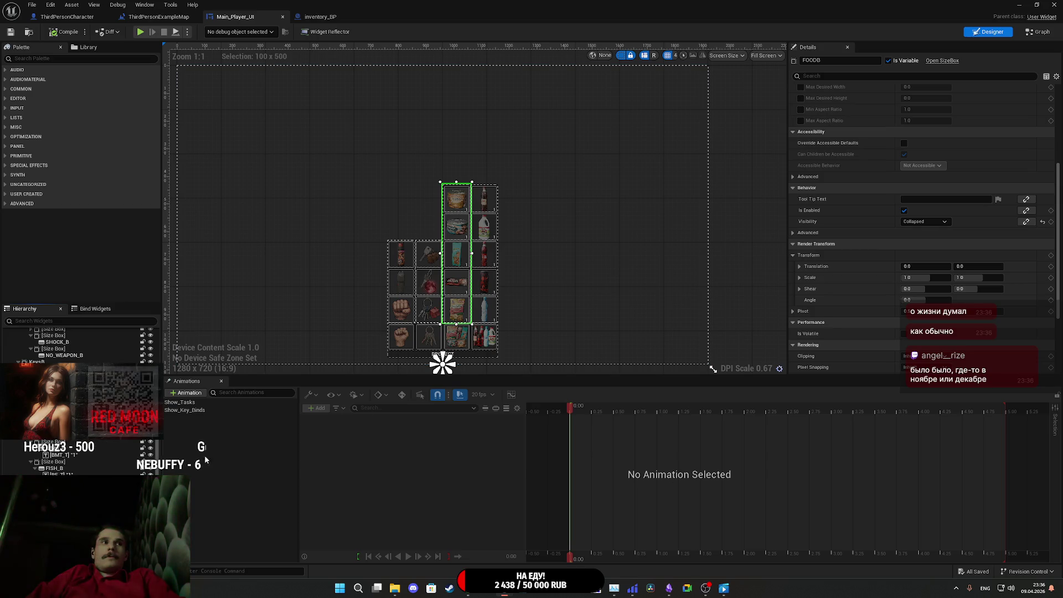
{"action": "scroll", "coordinate": [77, 442], "scroll_direction": "up", "scroll_amount": 5}
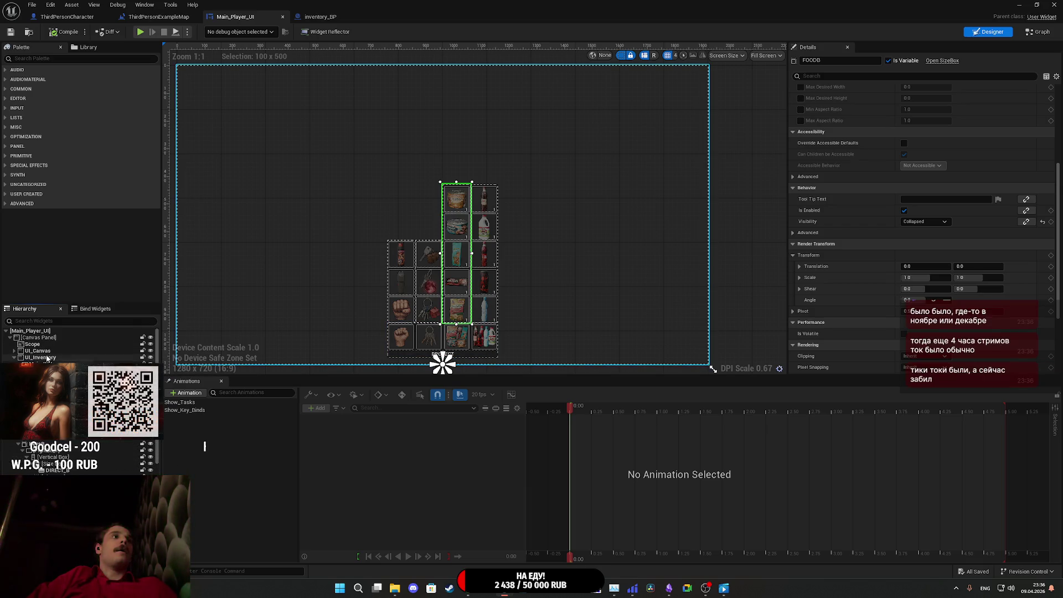
- Select UI_Inventory, collapse it to the root Canvas Panel, and switch to inventory_BP
{"action": "left_click", "coordinate": [47, 358]}
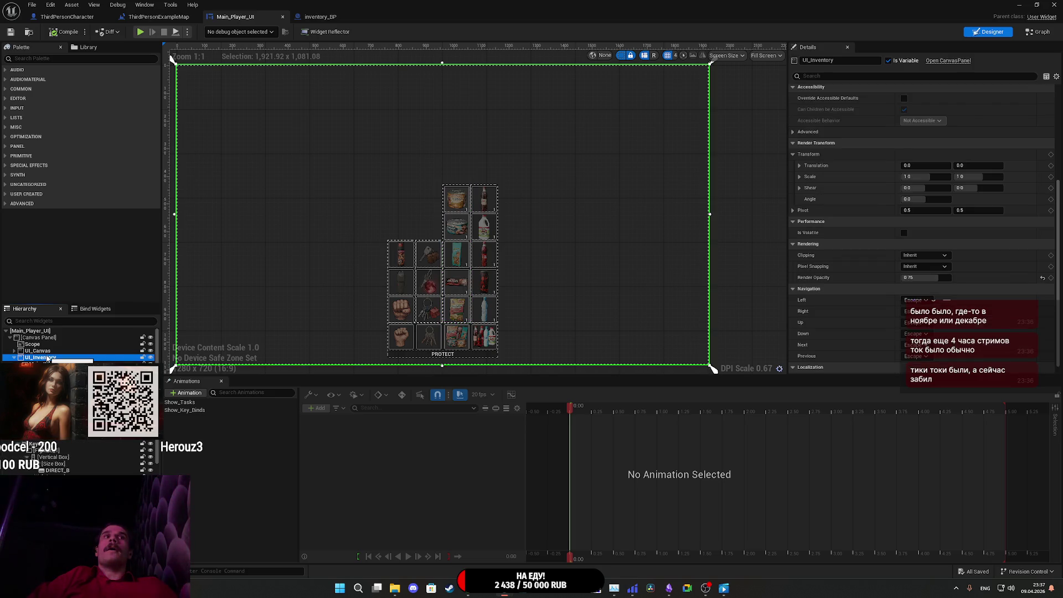
{"action": "left_click", "coordinate": [15, 358]}
{"action": "left_click", "coordinate": [50, 339]}
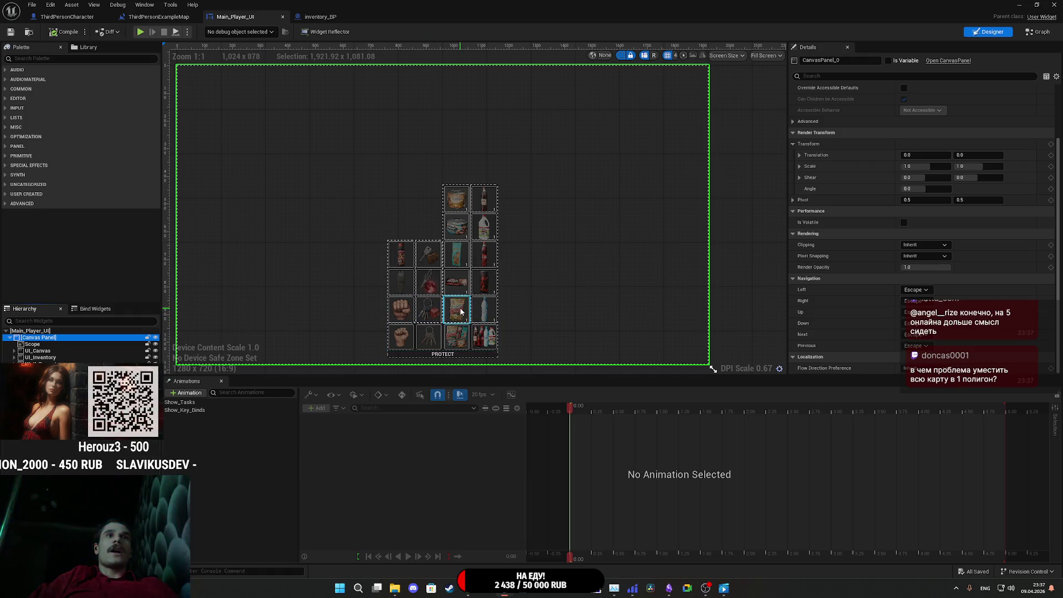
{"action": "left_click", "coordinate": [331, 17]}
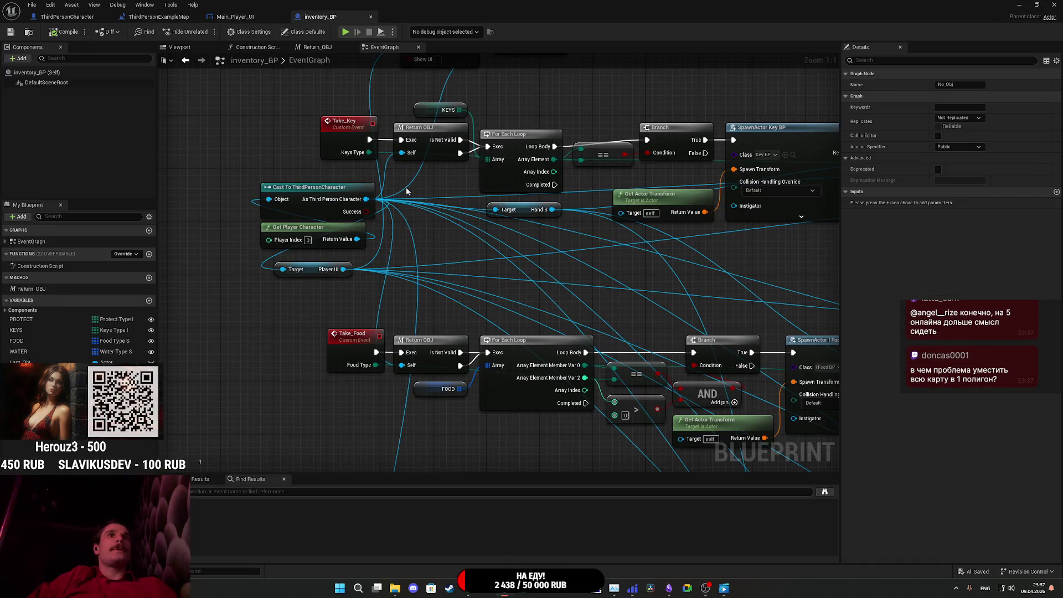
- Set ThirdPersonCharacter's second Set Visibility node to make Player UI Visible, and compile
{"action": "left_click", "coordinate": [156, 20]}
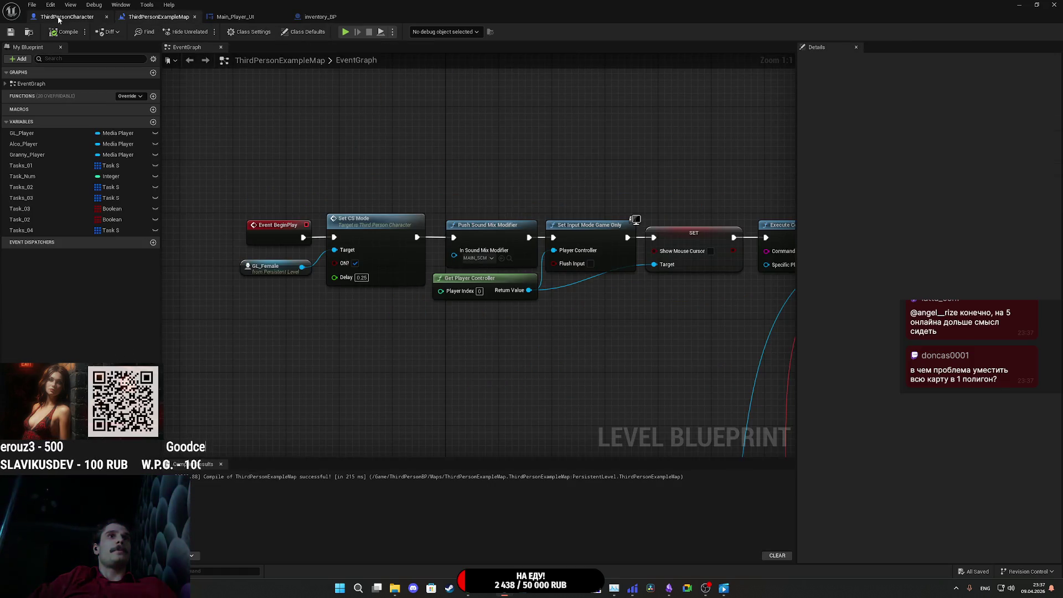
{"action": "left_click", "coordinate": [94, 19]}
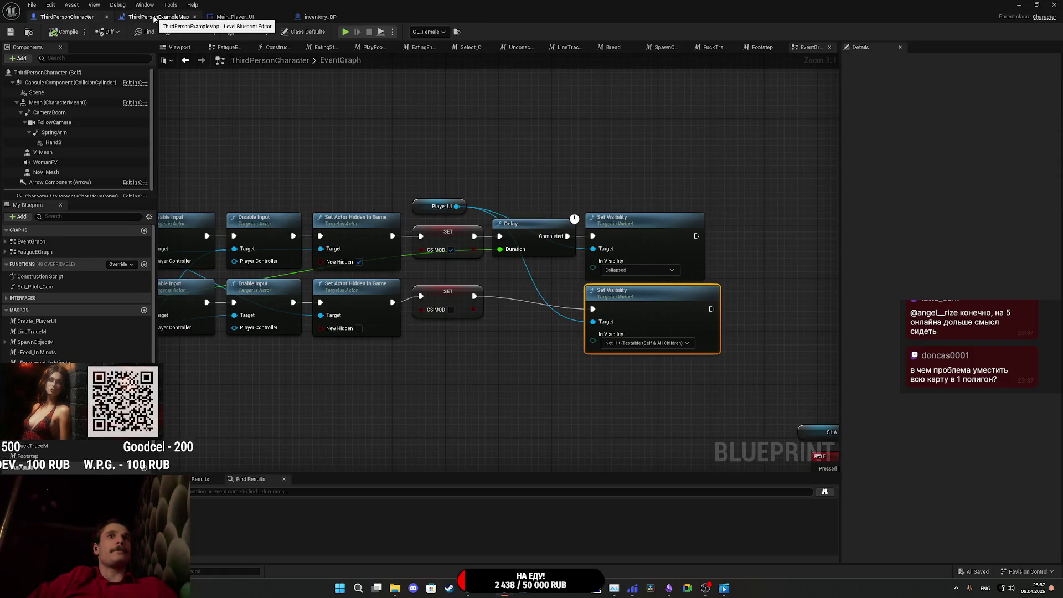
{"action": "left_click", "coordinate": [642, 343]}
{"action": "left_click", "coordinate": [613, 355]}
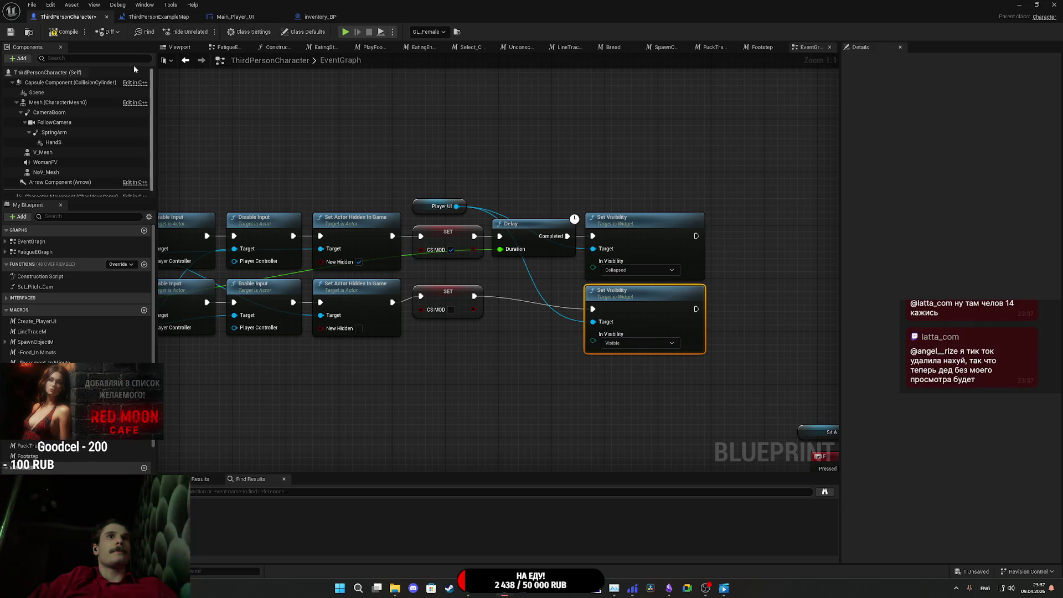
{"action": "left_click", "coordinate": [12, 33]}
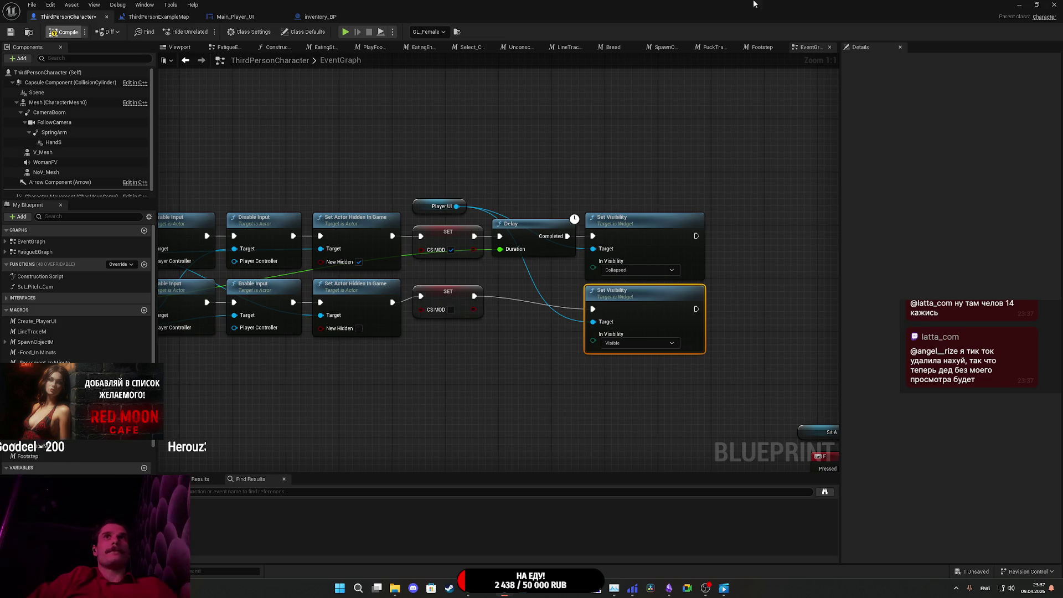
{"action": "left_click", "coordinate": [1017, 5]}
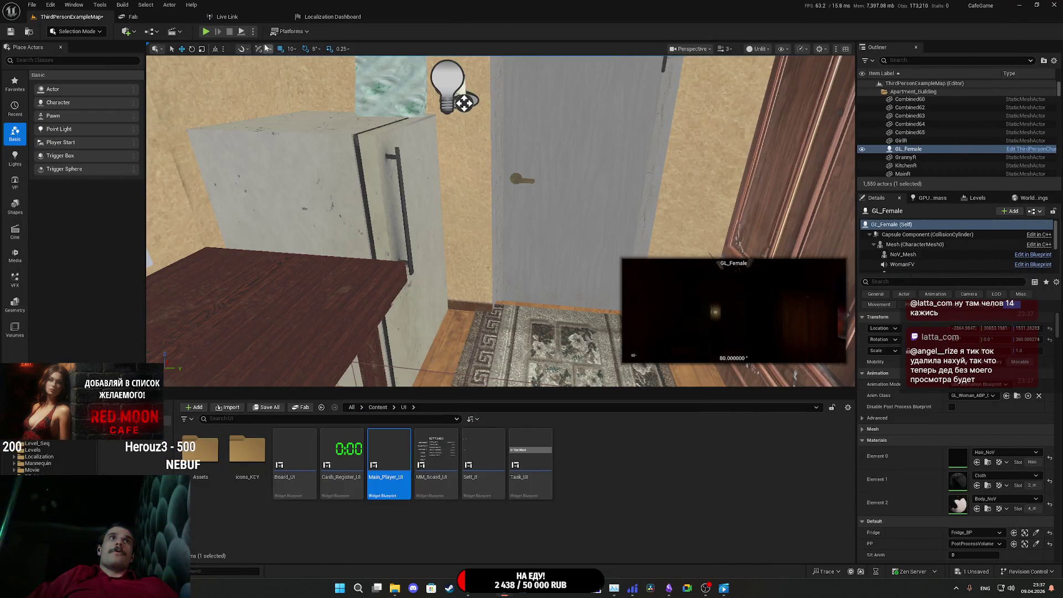
- Start a play-in-editor session, equip the owner's key from the hotbar, and open the door
{"action": "key", "text": "alt+p"}
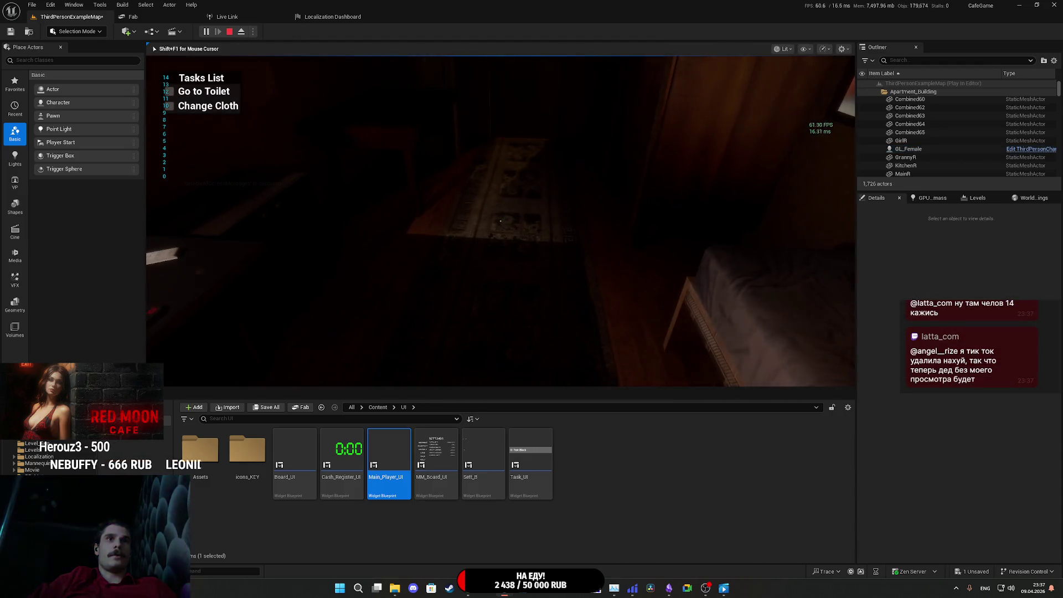
{"action": "key", "text": "Tab"}
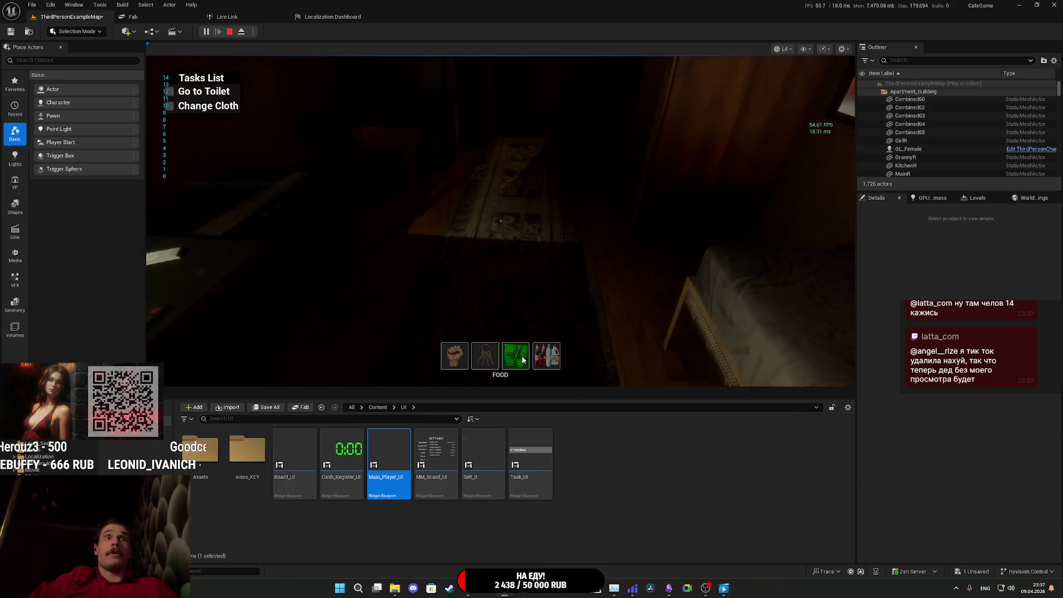
{"action": "scroll", "coordinate": [469, 352], "scroll_direction": "up", "scroll_amount": 5}
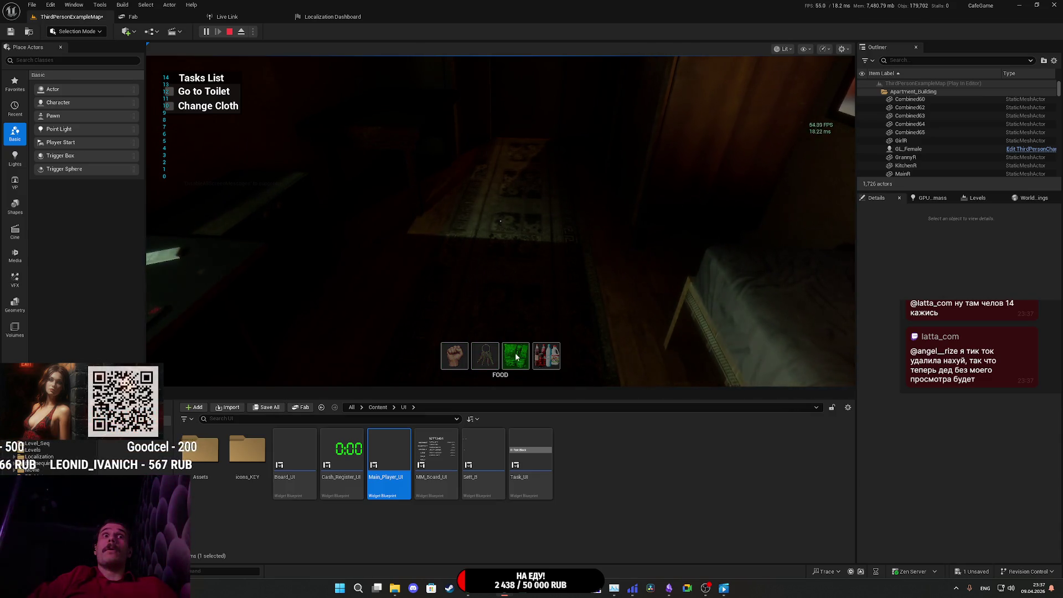
{"action": "left_click", "coordinate": [480, 358]}
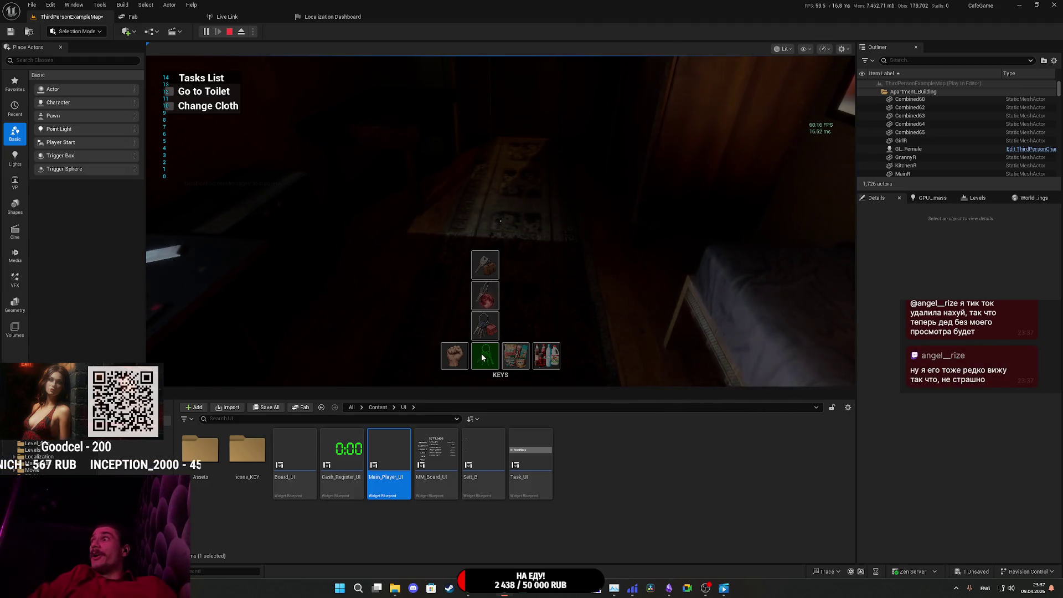
{"action": "left_click", "coordinate": [494, 253]}
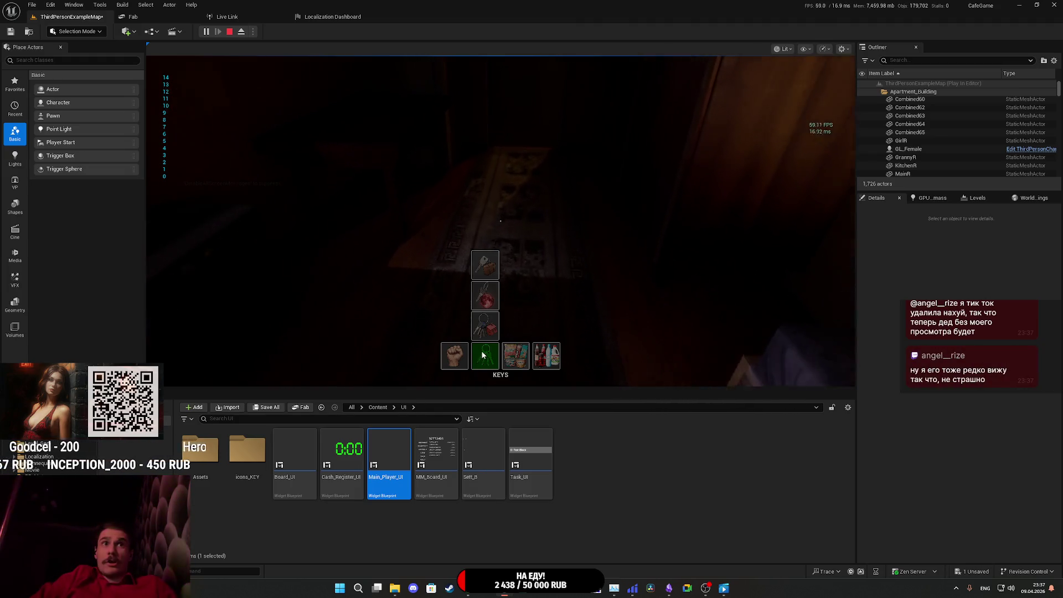
{"action": "left_click", "coordinate": [495, 254]}
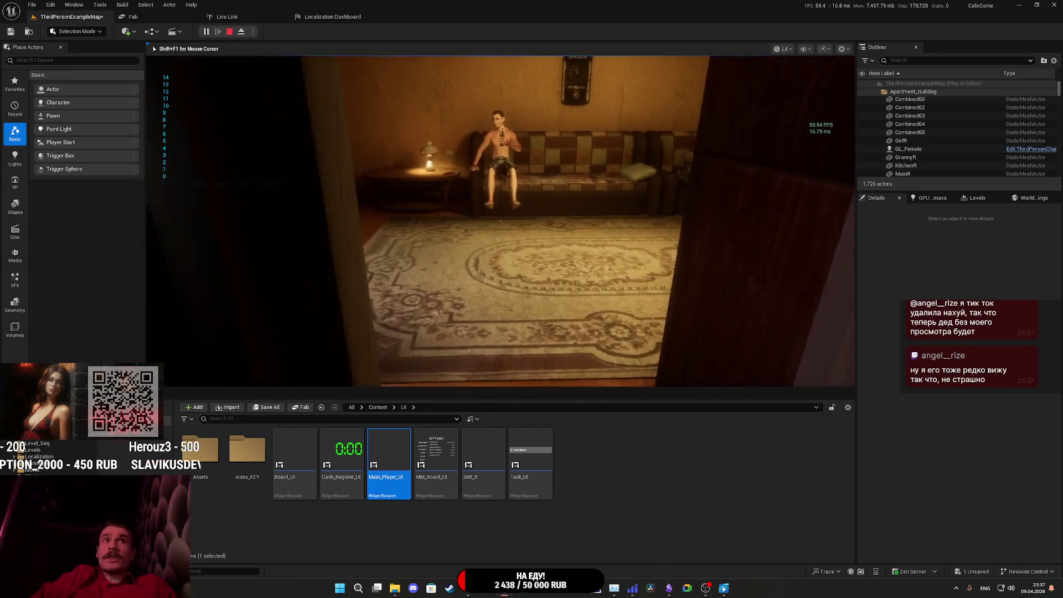
- Walk through the doorway to the sofa and cat, then equip and put away the apartment keys
{"action": "key", "text": "w"}
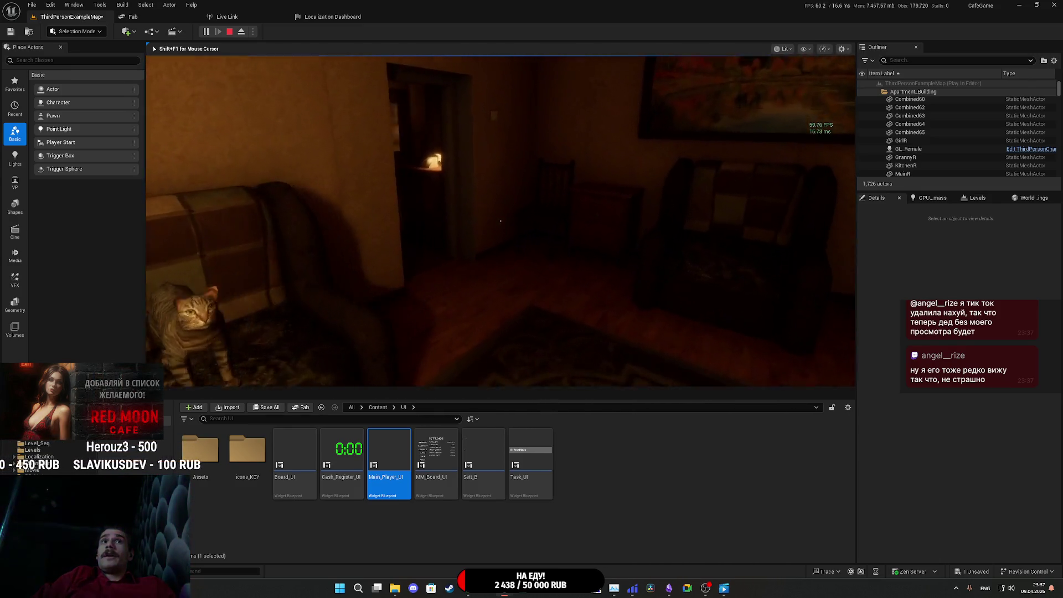
{"action": "key", "text": "w"}
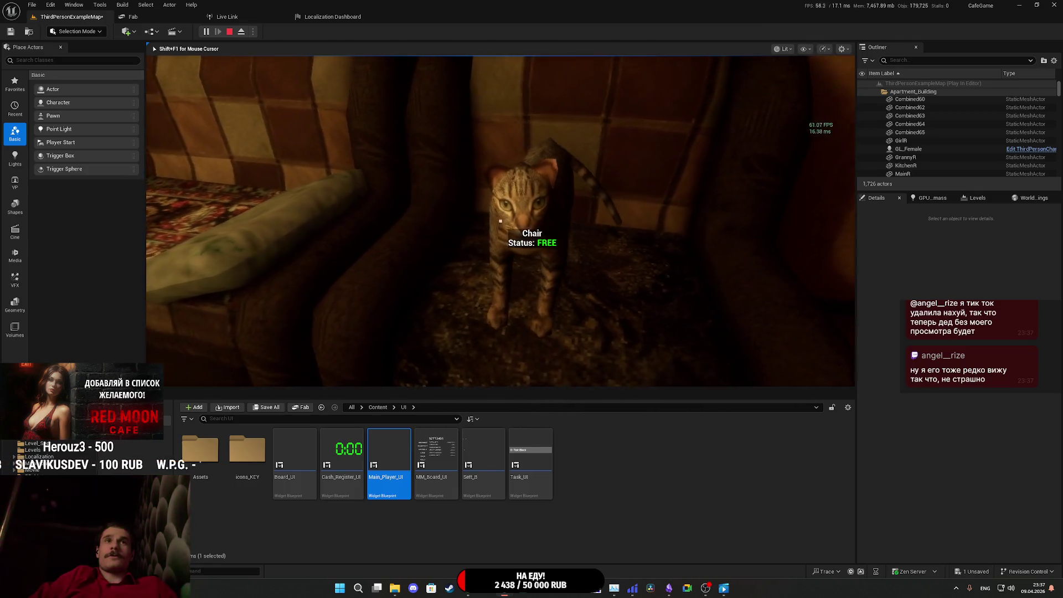
{"action": "key", "text": "w"}
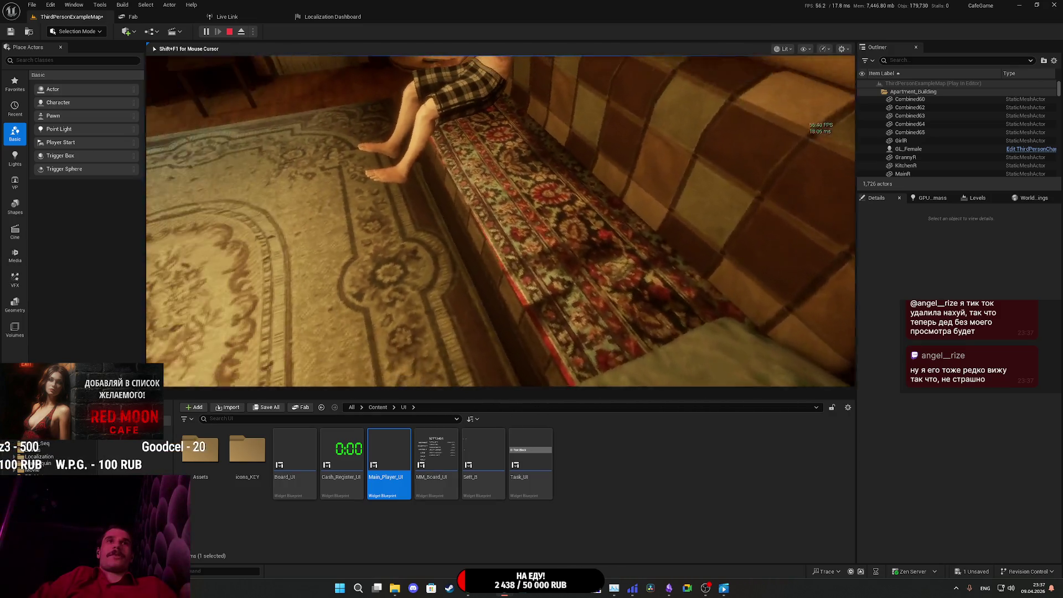
{"action": "key", "text": "Tab"}
{"action": "left_click", "coordinate": [479, 357]}
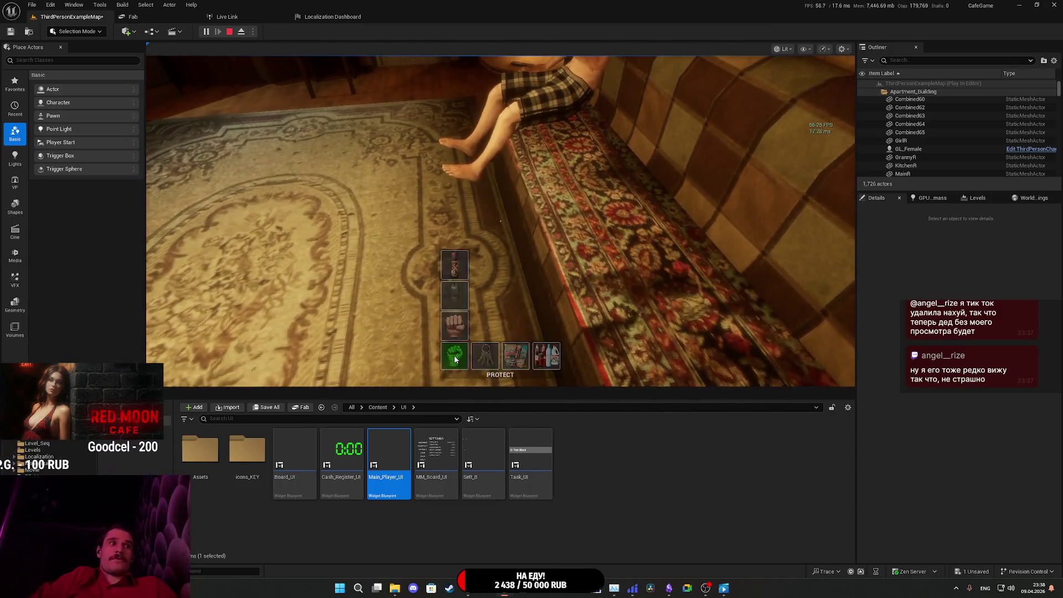
{"action": "left_click", "coordinate": [454, 359]}
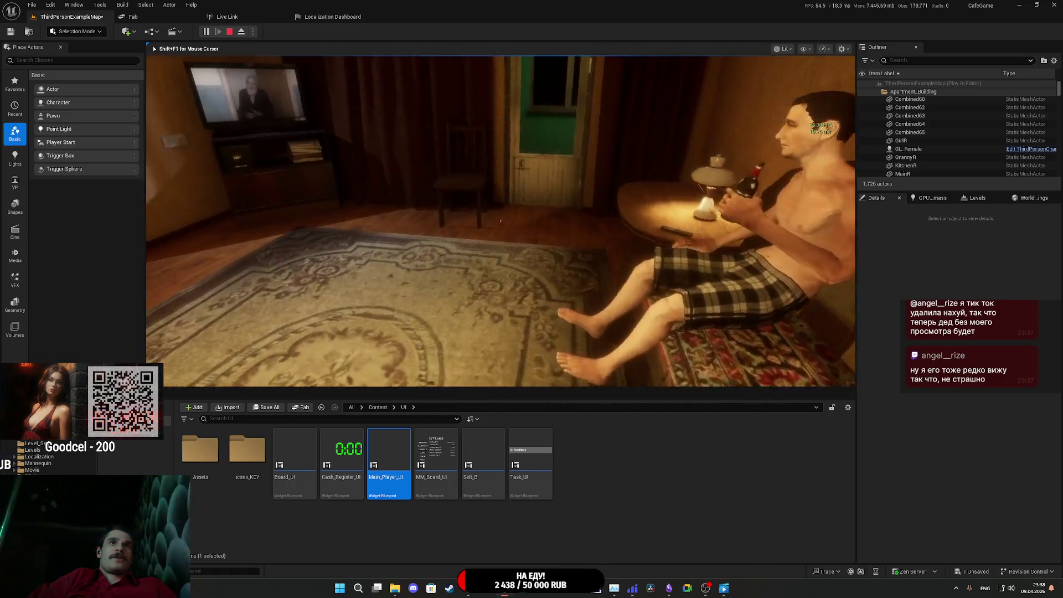
- Walk up to the TV, stop the play session, and review the Message Log errors
{"action": "key", "text": "w"}
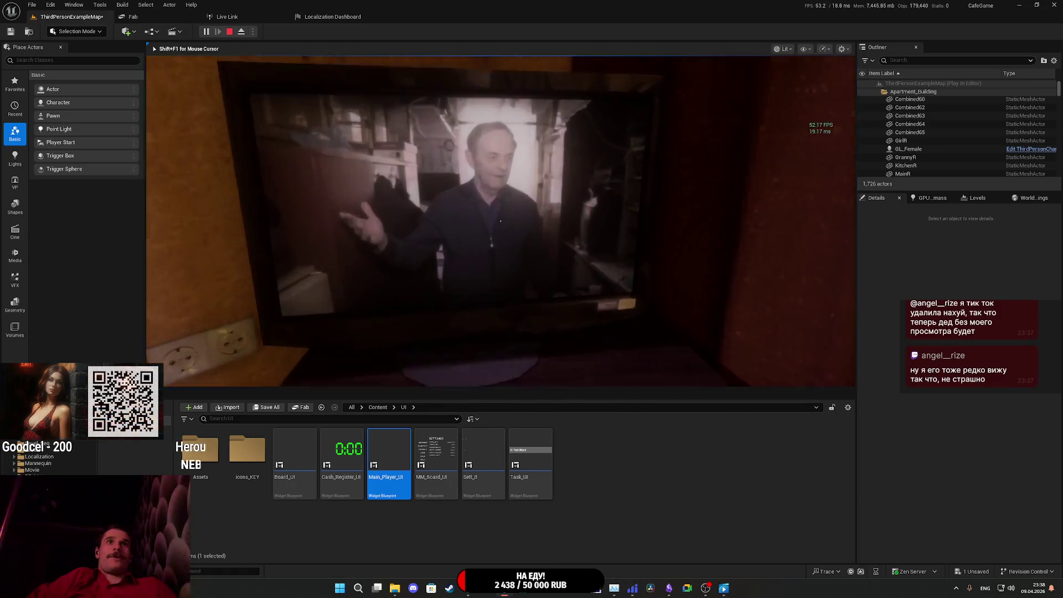
{"action": "key", "text": "s"}
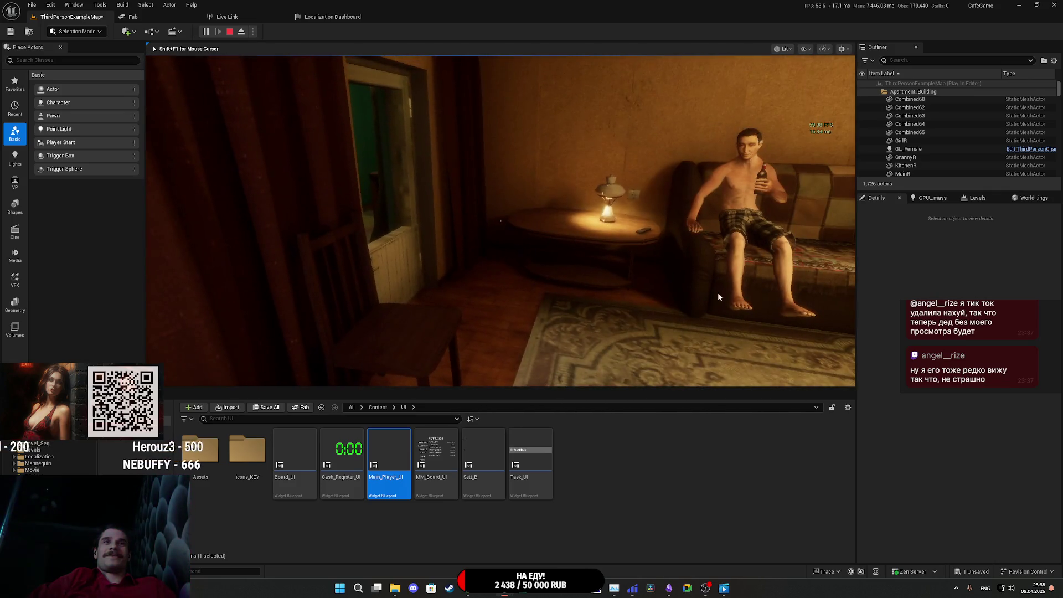
{"action": "key", "text": "Escape"}
{"action": "mouse_move", "coordinate": [533, 497]}
{"action": "left_mouse_down"}
{"action": "mouse_move", "coordinate": [719, 486]}
{"action": "mouse_move", "coordinate": [559, 477]}
{"action": "mouse_move", "coordinate": [620, 487]}
{"action": "left_mouse_up"}
- Reopen ThirdPersonCharacter's EventGraph from the log, dismiss the errors notice, and pan to the Branch and Self nodes
{"action": "left_click", "coordinate": [699, 319]}
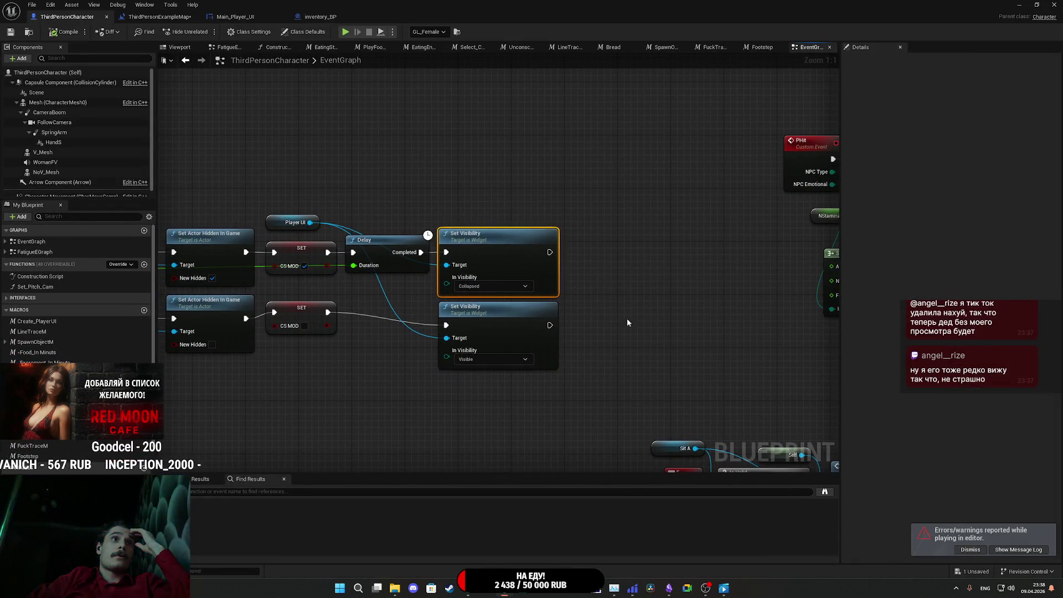
{"action": "left_click_drag", "start_coordinate": [632, 314], "coordinate": [733, 311]}
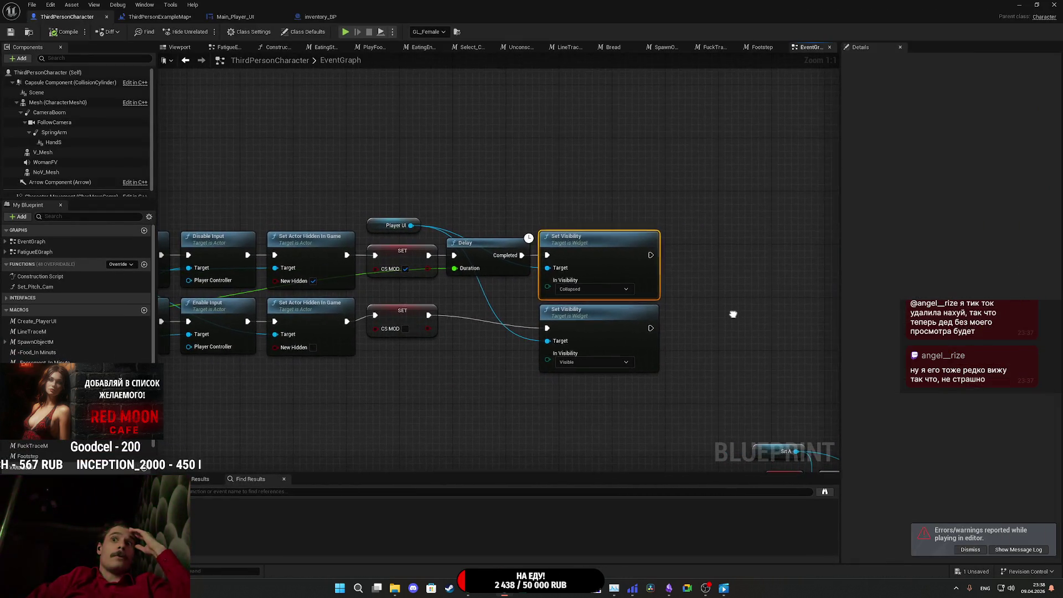
{"action": "left_click", "coordinate": [979, 550]}
{"action": "mouse_move", "coordinate": [712, 432]}
{"action": "left_mouse_down"}
{"action": "mouse_move", "coordinate": [807, 408]}
{"action": "mouse_move", "coordinate": [830, 414]}
{"action": "left_mouse_up"}
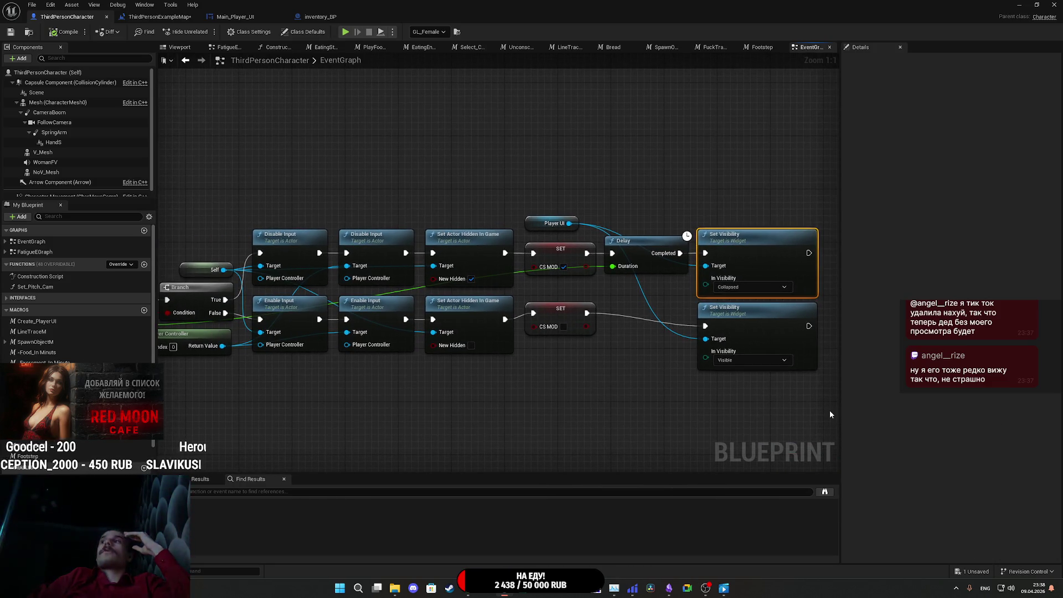
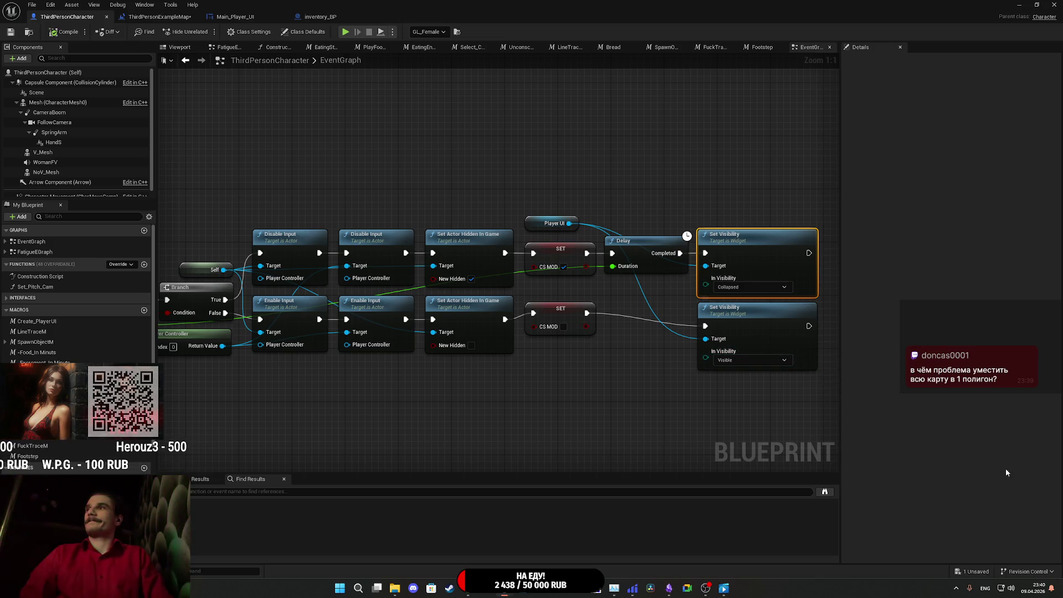
- Add an Is Valid check node pulled off the Player UI getter
{"action": "left_click_drag", "start_coordinate": [686, 411], "coordinate": [652, 410]}
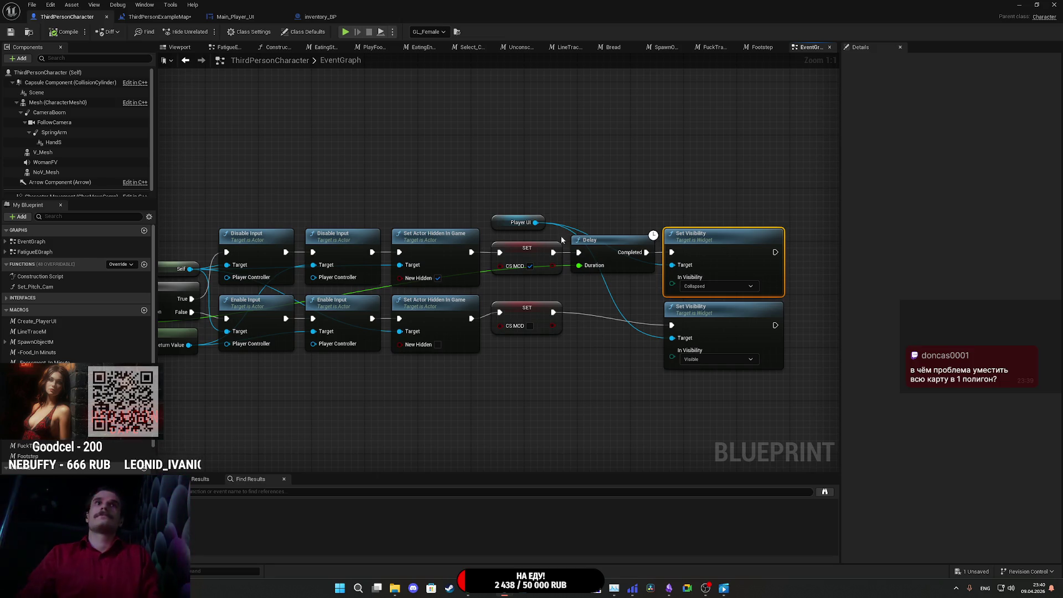
{"action": "left_click_drag", "start_coordinate": [536, 222], "coordinate": [566, 185]}
{"action": "type", "text": "is"}
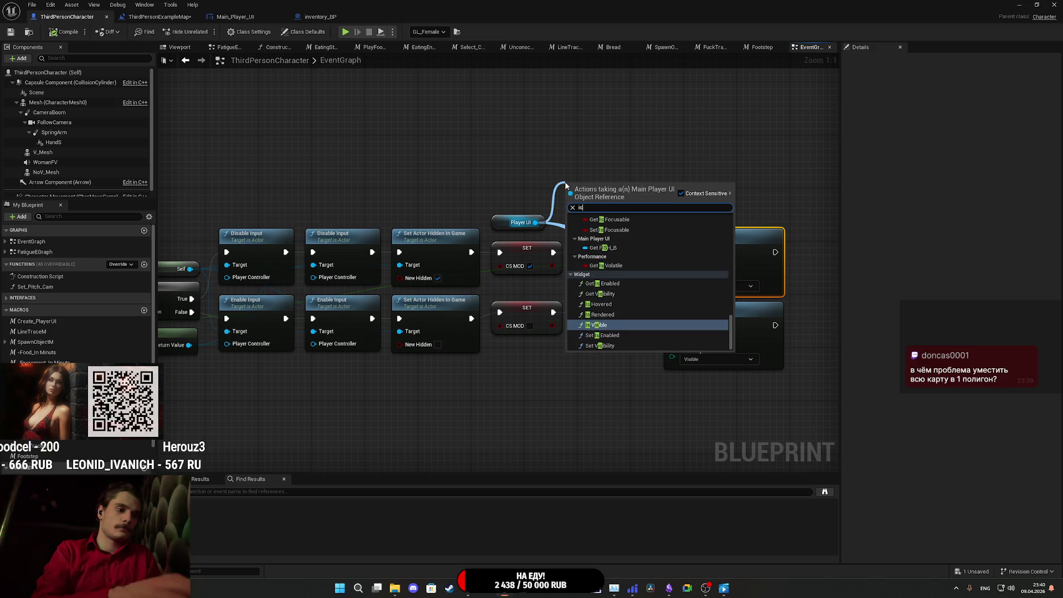
{"action": "type", "text": " va"}
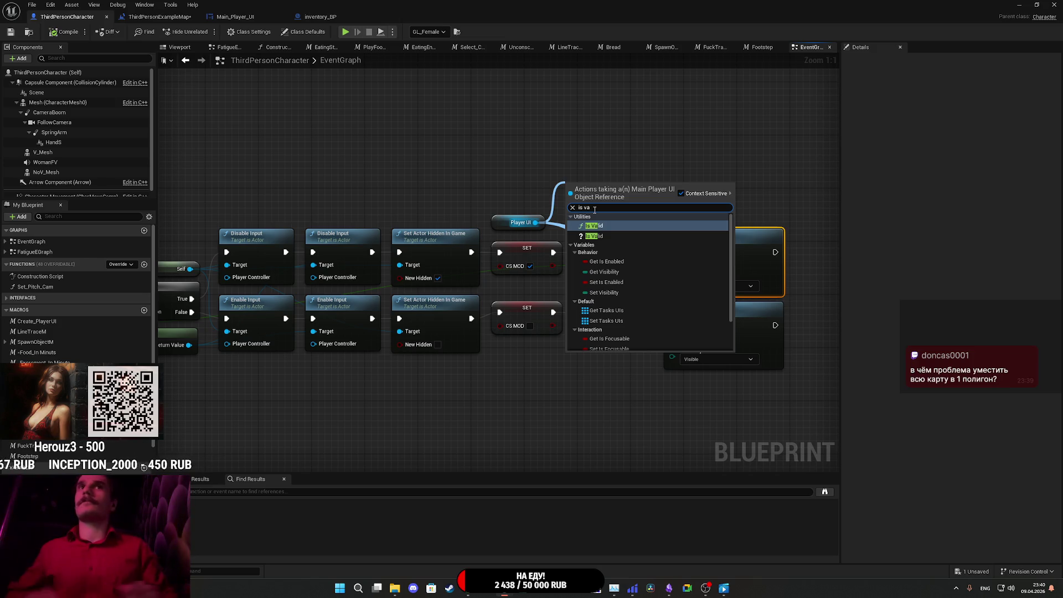
{"action": "left_click", "coordinate": [604, 237]}
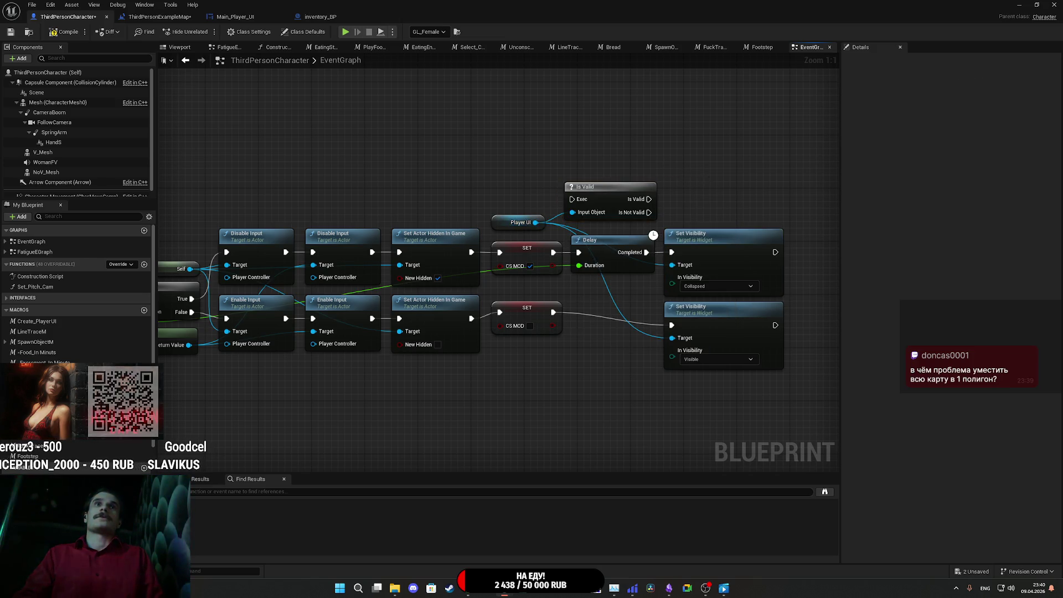
- Wire Is Valid between Delay and Set Visibility, looping Is Not Valid back to Delay
{"action": "mouse_move", "coordinate": [489, 198]}
{"action": "left_mouse_down"}
{"action": "mouse_move", "coordinate": [495, 252]}
{"action": "mouse_move", "coordinate": [471, 253]}
{"action": "left_mouse_up"}
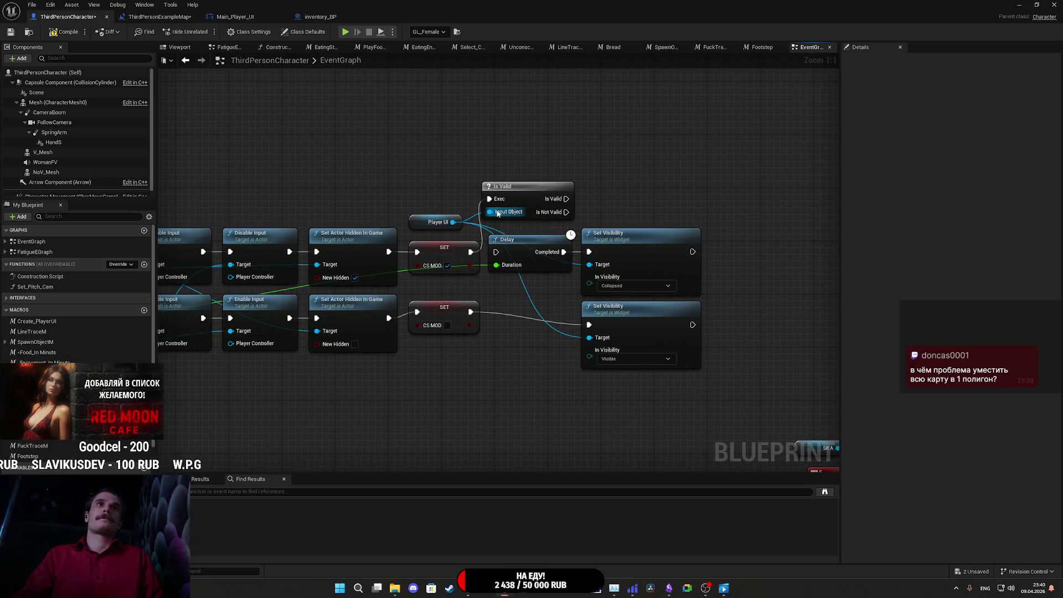
{"action": "mouse_move", "coordinate": [566, 199]}
{"action": "left_mouse_down"}
{"action": "mouse_move", "coordinate": [559, 244]}
{"action": "mouse_move", "coordinate": [474, 256]}
{"action": "mouse_move", "coordinate": [624, 216]}
{"action": "mouse_move", "coordinate": [570, 234]}
{"action": "mouse_move", "coordinate": [589, 257]}
{"action": "mouse_move", "coordinate": [601, 252]}
{"action": "left_mouse_up"}
{"action": "mouse_move", "coordinate": [767, 332]}
{"action": "left_mouse_down"}
{"action": "mouse_move", "coordinate": [636, 268]}
{"action": "mouse_move", "coordinate": [743, 252]}
{"action": "left_mouse_up"}
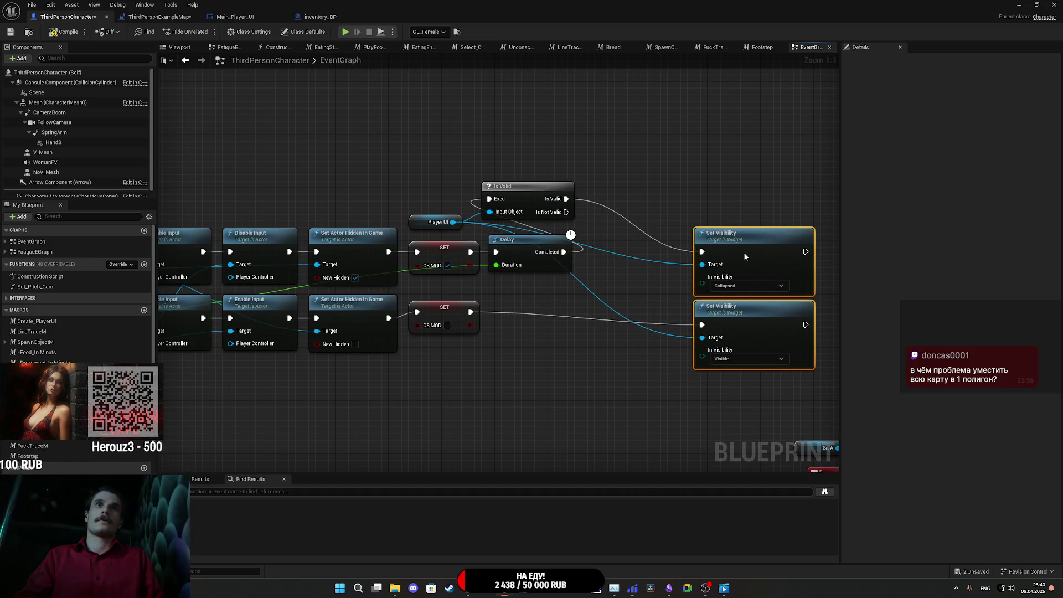
{"action": "mouse_move", "coordinate": [520, 200]}
{"action": "left_mouse_down"}
{"action": "mouse_move", "coordinate": [646, 256]}
{"action": "mouse_move", "coordinate": [496, 252]}
{"action": "left_mouse_up"}
{"action": "left_click", "coordinate": [645, 204]}
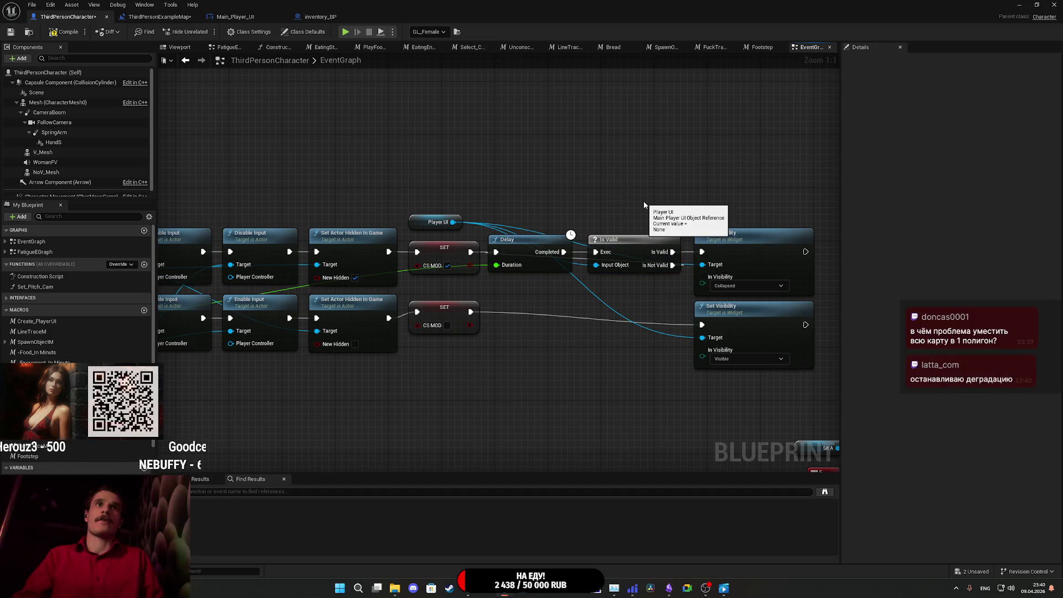
{"action": "left_click_drag", "start_coordinate": [701, 180], "coordinate": [669, 171]}
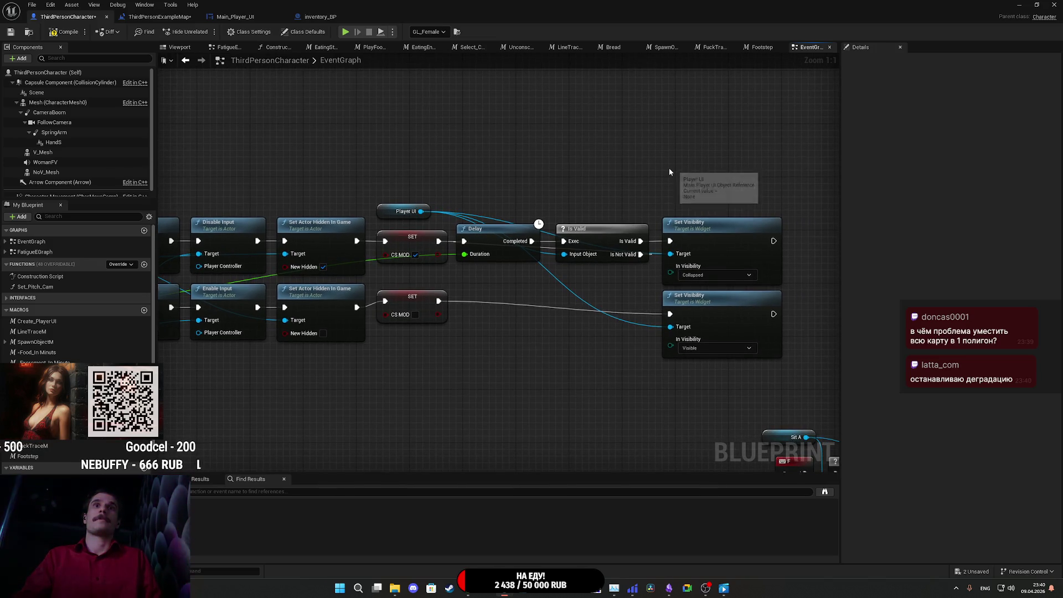
{"action": "mouse_move", "coordinate": [392, 216]}
{"action": "left_mouse_down"}
{"action": "mouse_move", "coordinate": [437, 200]}
{"action": "mouse_move", "coordinate": [491, 216]}
{"action": "left_mouse_up"}
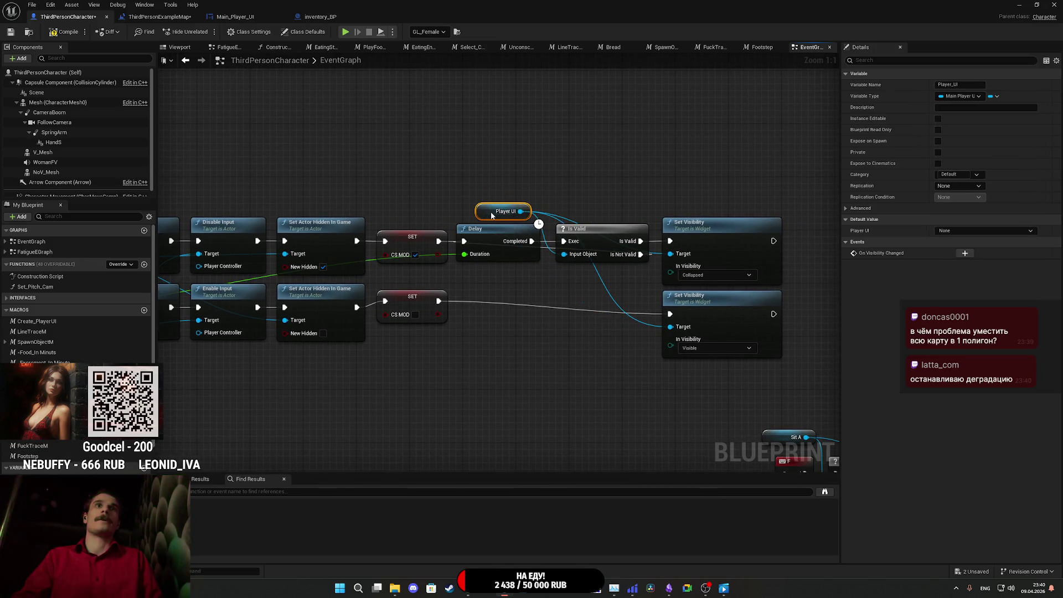
{"action": "left_click", "coordinate": [513, 168]}
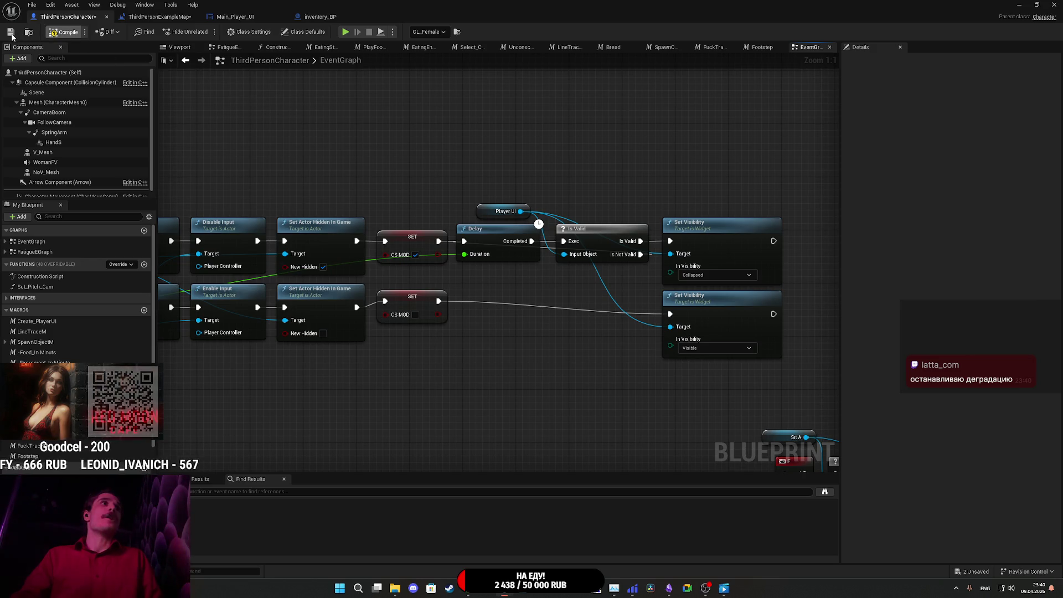
- Remove Set_CS_Mode's Delay input, set Delay duration to 0.25, and compile the character blueprint
{"action": "left_click_drag", "start_coordinate": [358, 148], "coordinate": [655, 118]}
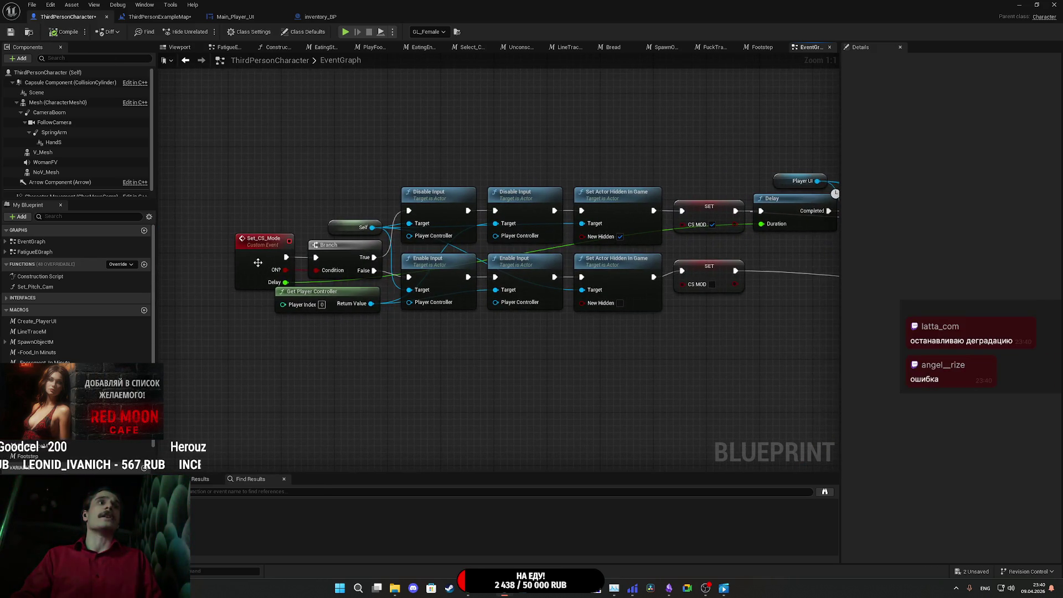
{"action": "left_click", "coordinate": [258, 261]}
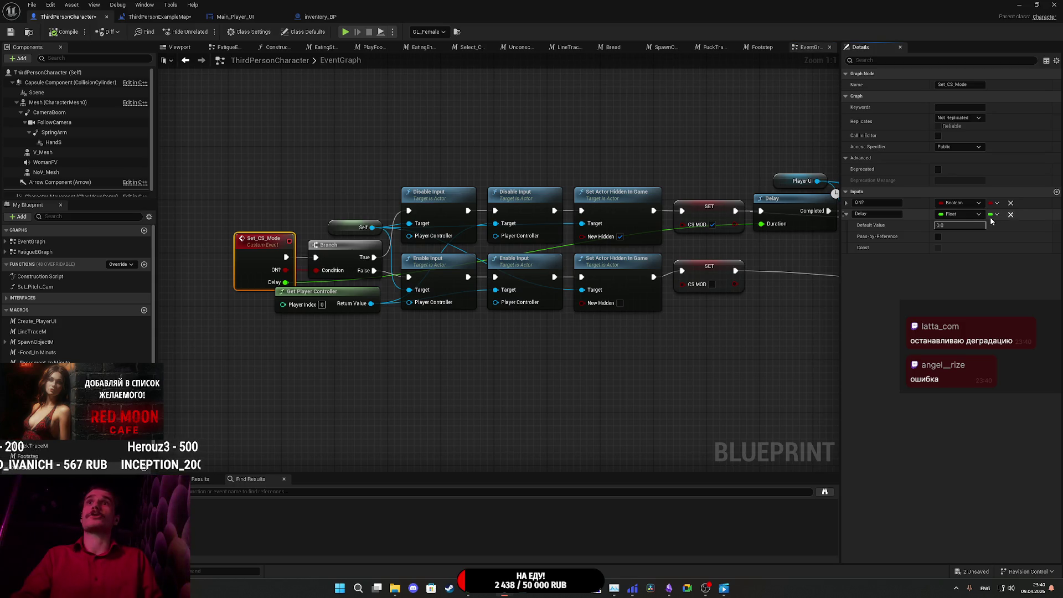
{"action": "left_click", "coordinate": [1011, 213]}
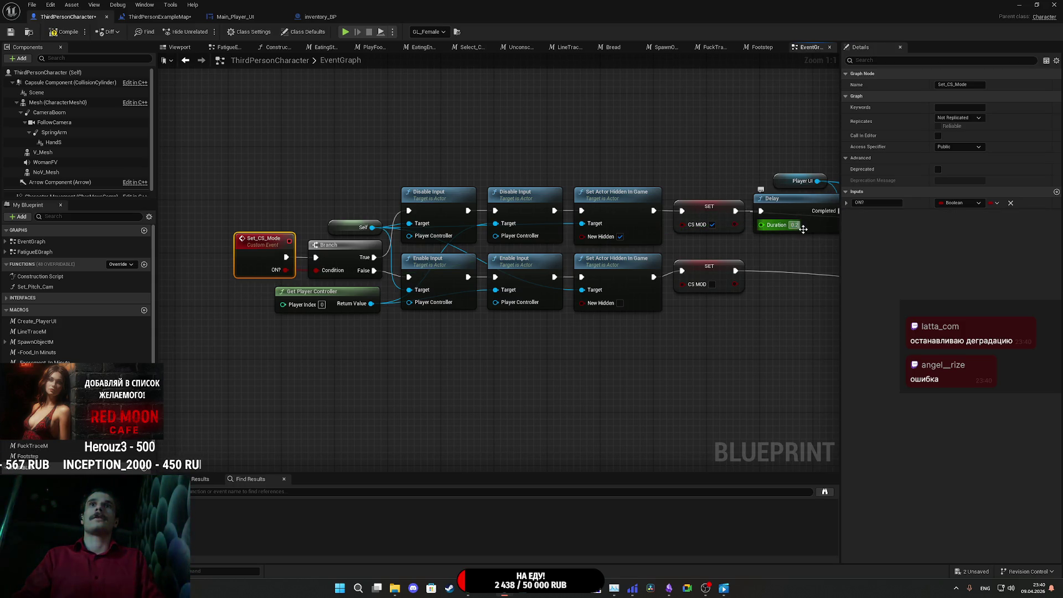
{"action": "type", "text": "5"}
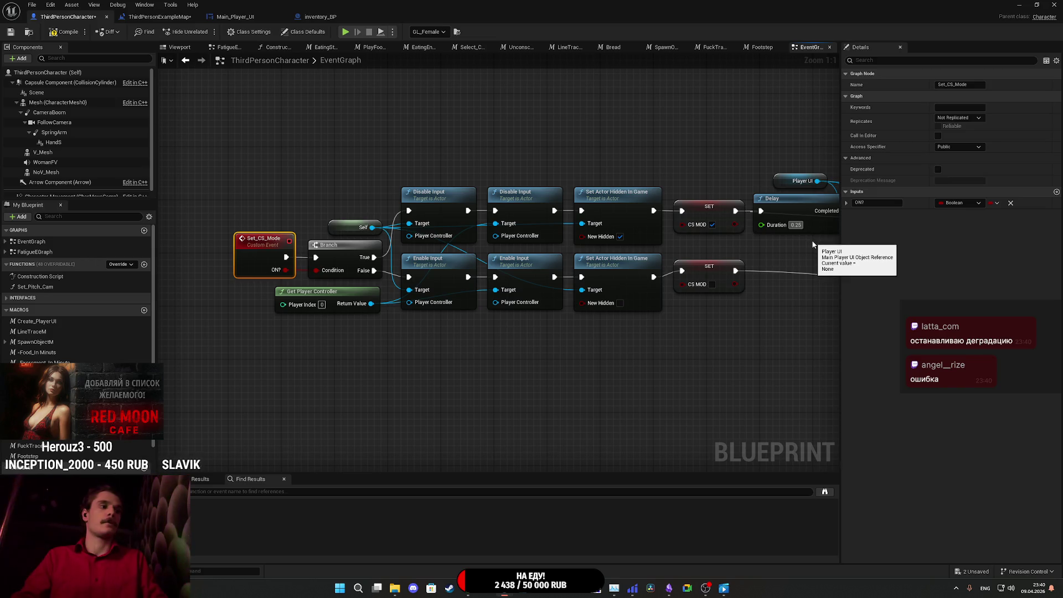
{"action": "left_click", "coordinate": [621, 142]}
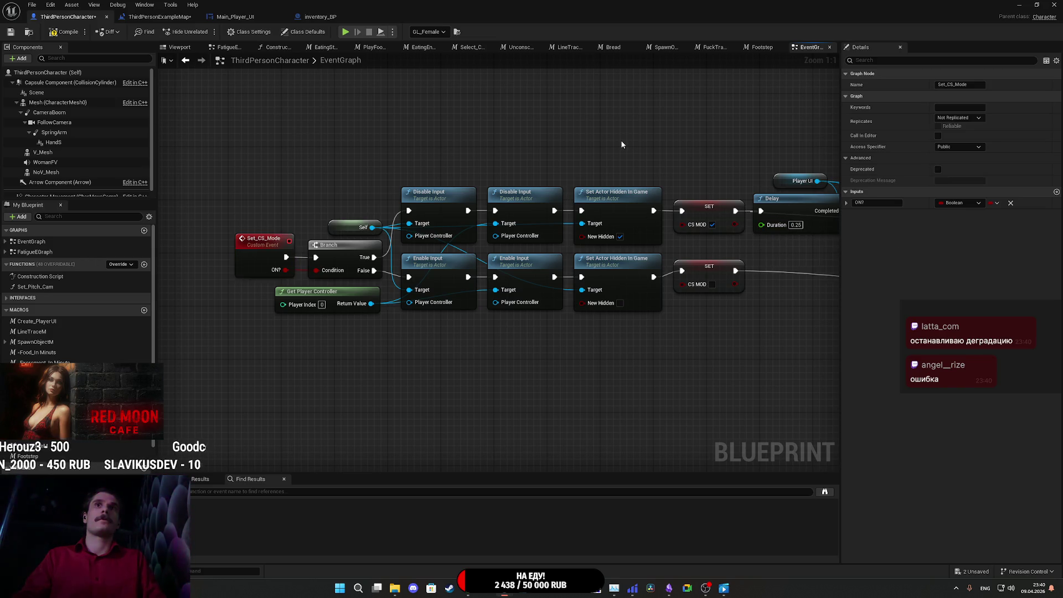
{"action": "left_click", "coordinate": [52, 34]}
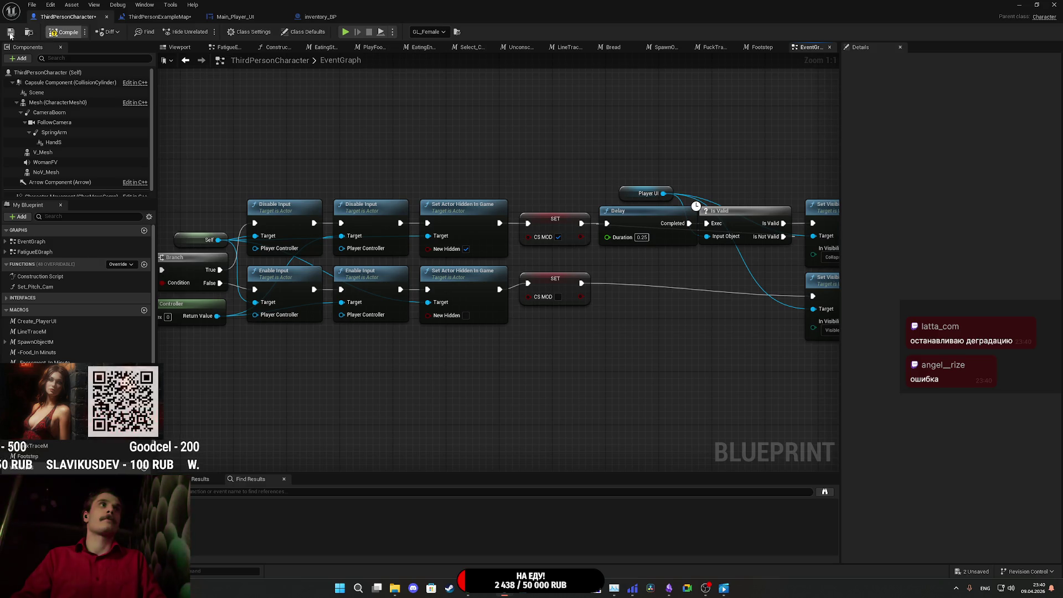
- Move Delay out of the chain, wire SET directly into Is Valid, and close the blueprint editor
{"action": "left_click_drag", "start_coordinate": [697, 146], "coordinate": [525, 151]}
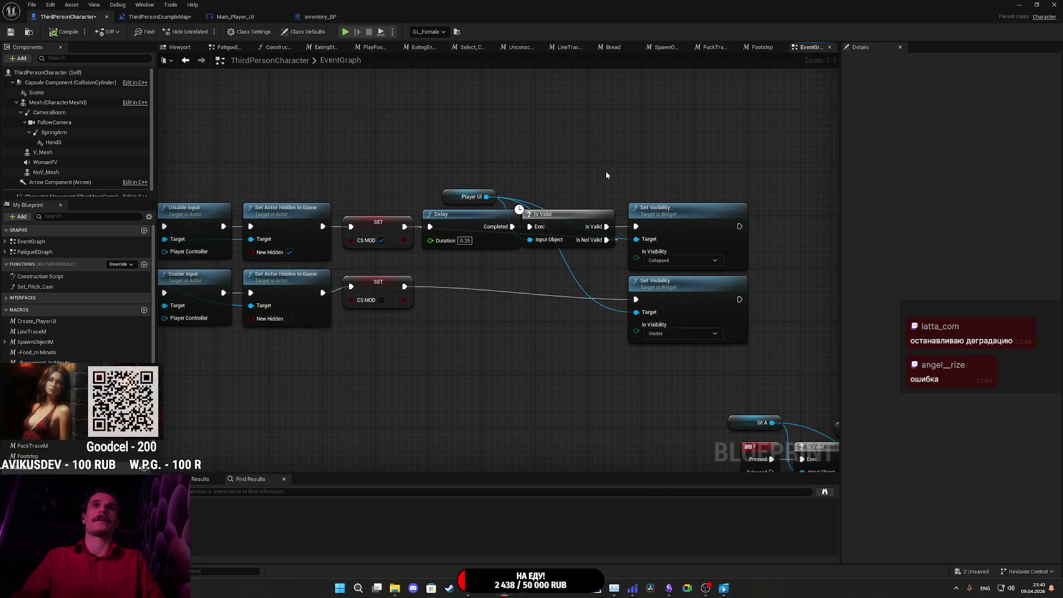
{"action": "right_click", "coordinate": [500, 160]}
{"action": "left_click", "coordinate": [422, 148]}
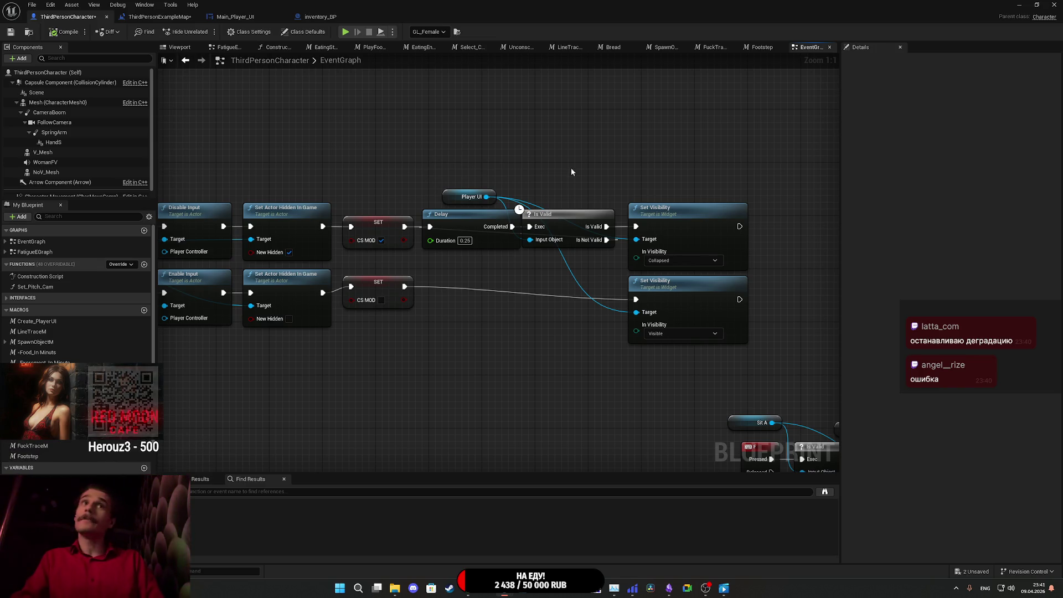
{"action": "left_click_drag", "start_coordinate": [572, 169], "coordinate": [716, 317]}
{"action": "left_click_drag", "start_coordinate": [564, 227], "coordinate": [571, 227]}
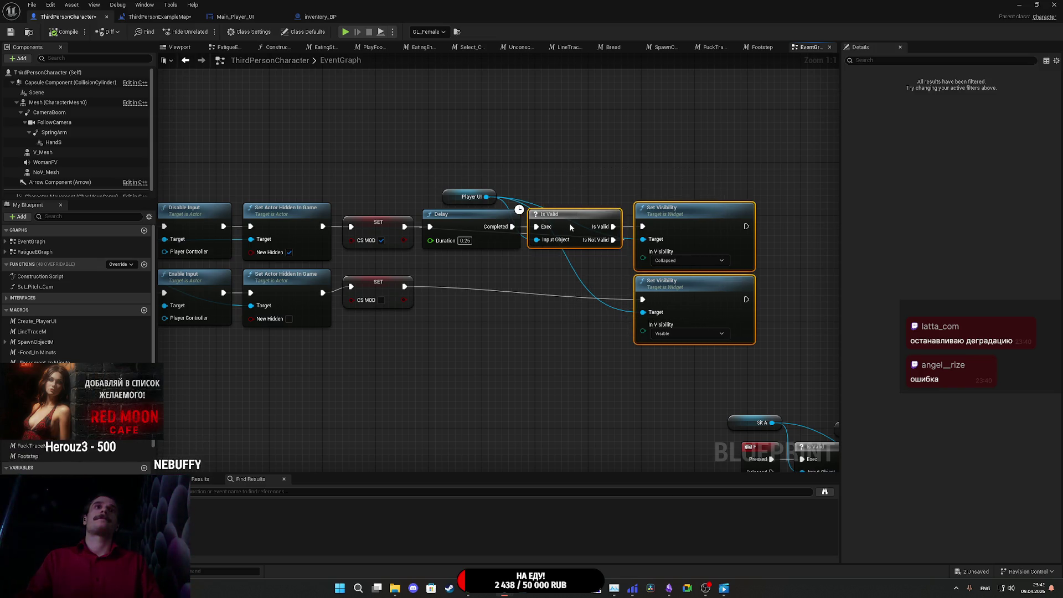
{"action": "left_click_drag", "start_coordinate": [572, 172], "coordinate": [641, 188]}
{"action": "left_click", "coordinate": [642, 188]}
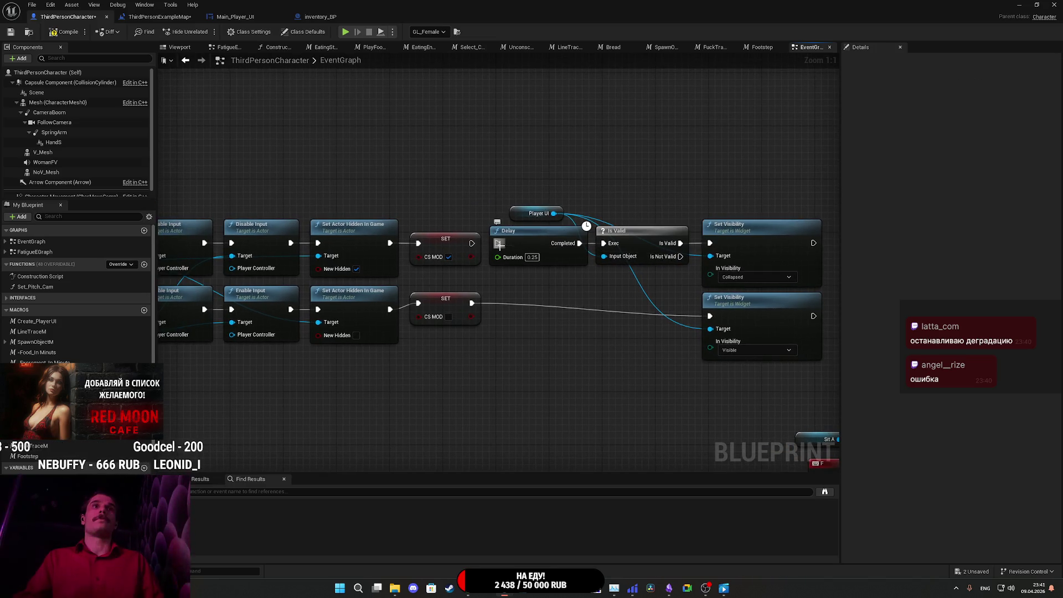
{"action": "left_click_drag", "start_coordinate": [581, 244], "coordinate": [695, 145]}
{"action": "mouse_move", "coordinate": [472, 243]}
{"action": "left_mouse_down"}
{"action": "mouse_move", "coordinate": [612, 248]}
{"action": "mouse_move", "coordinate": [531, 241]}
{"action": "mouse_move", "coordinate": [589, 222]}
{"action": "left_mouse_up"}
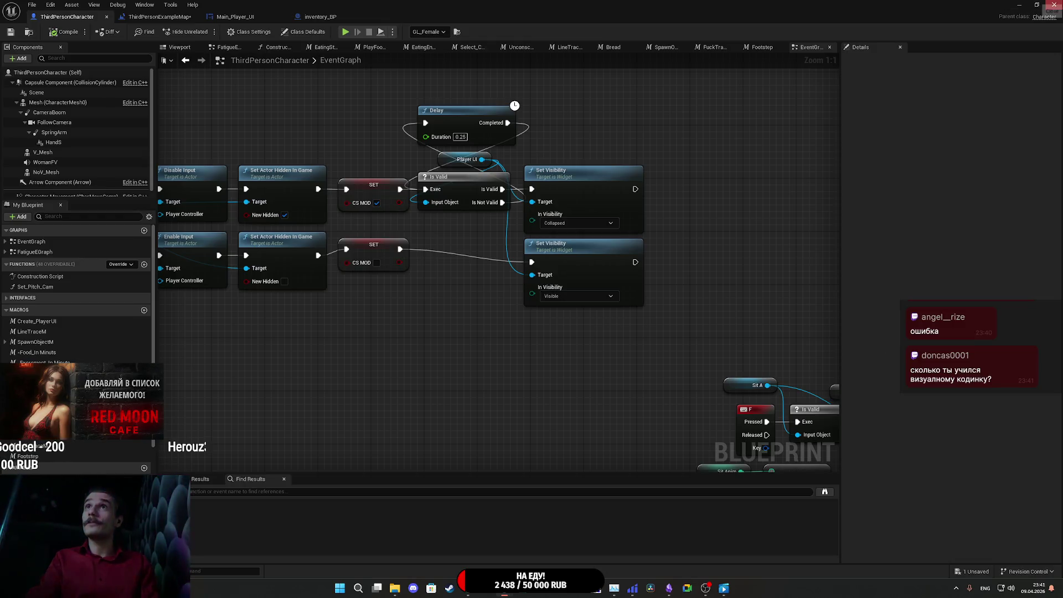
{"action": "left_click", "coordinate": [1054, 5]}
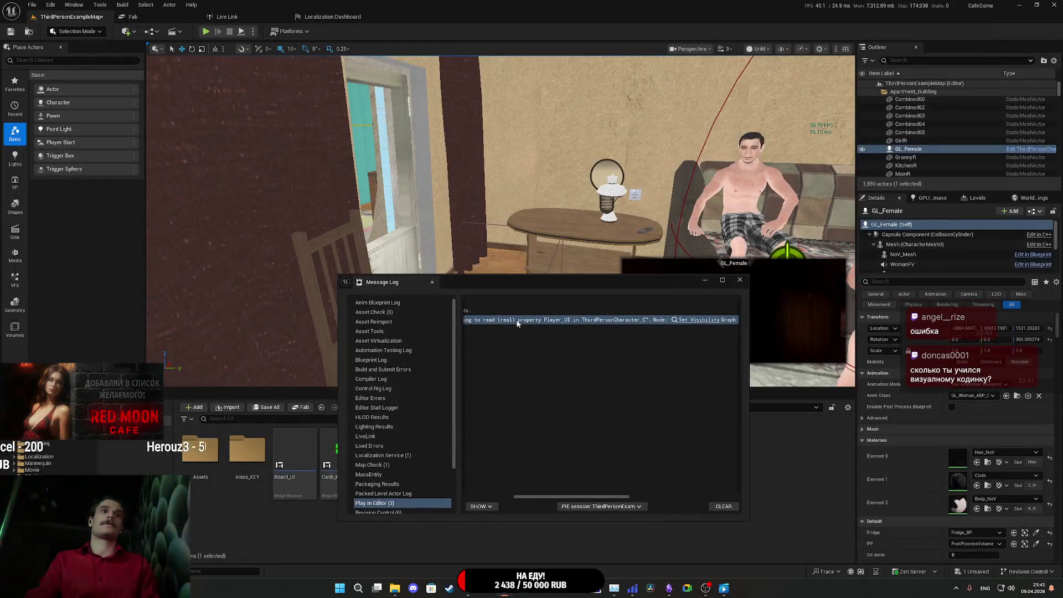
- Close the Message Log and save ThirdPersonExampleMap with Save All
{"action": "left_click", "coordinate": [741, 280]}
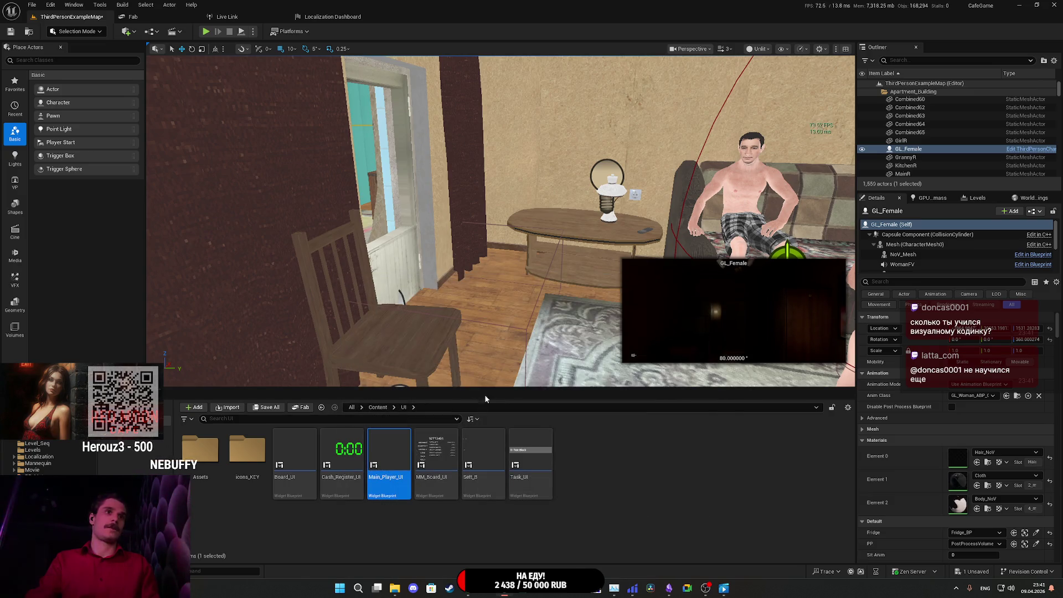
{"action": "left_click", "coordinate": [267, 408]}
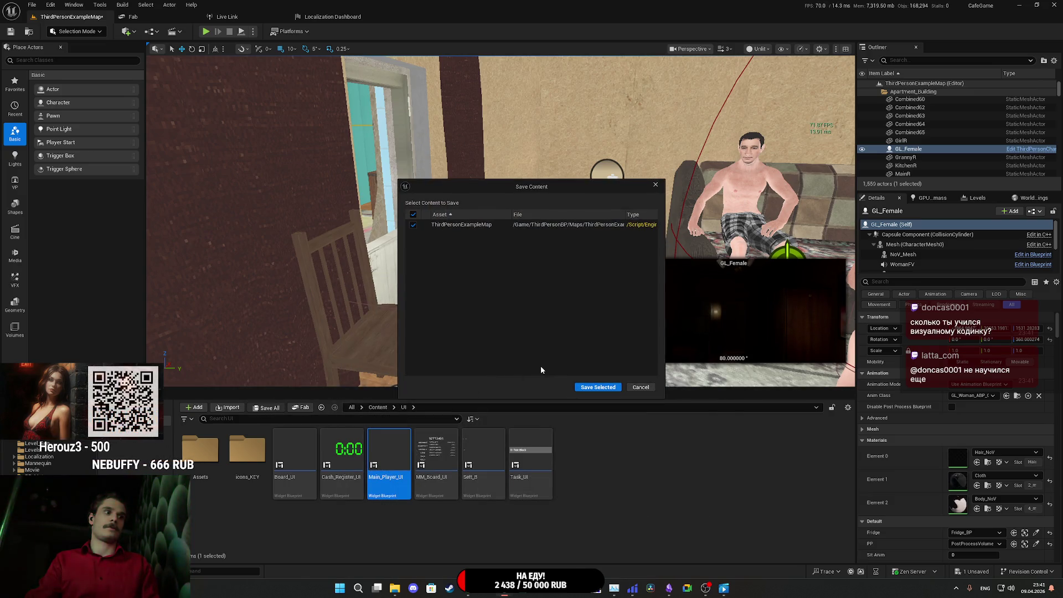
{"action": "left_click", "coordinate": [600, 387]}
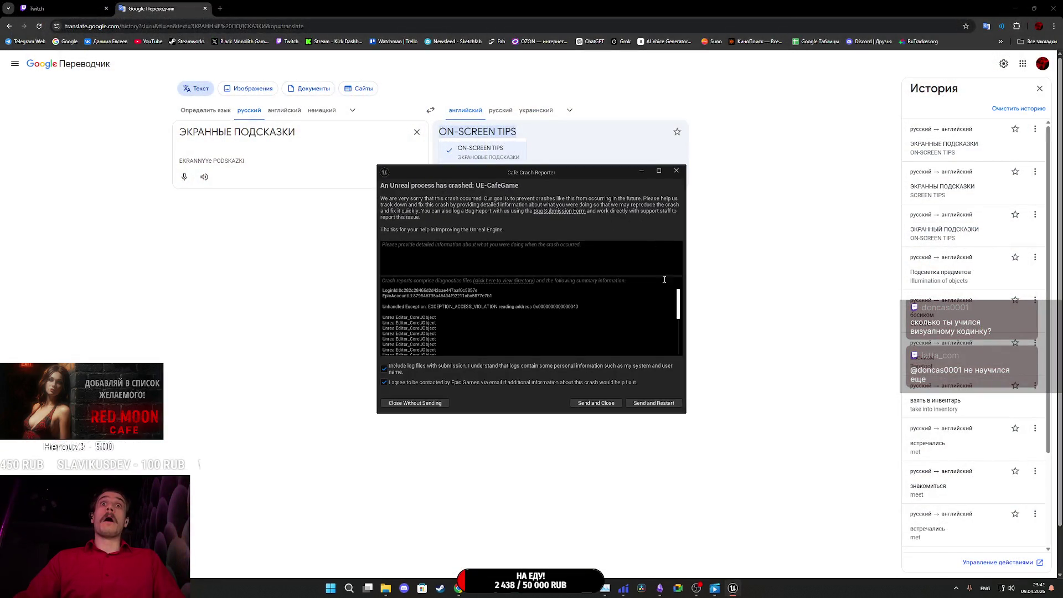
- Send the crash report and restart the editor, checking other windows while CafeGame reloads
{"action": "left_click", "coordinate": [653, 403]}
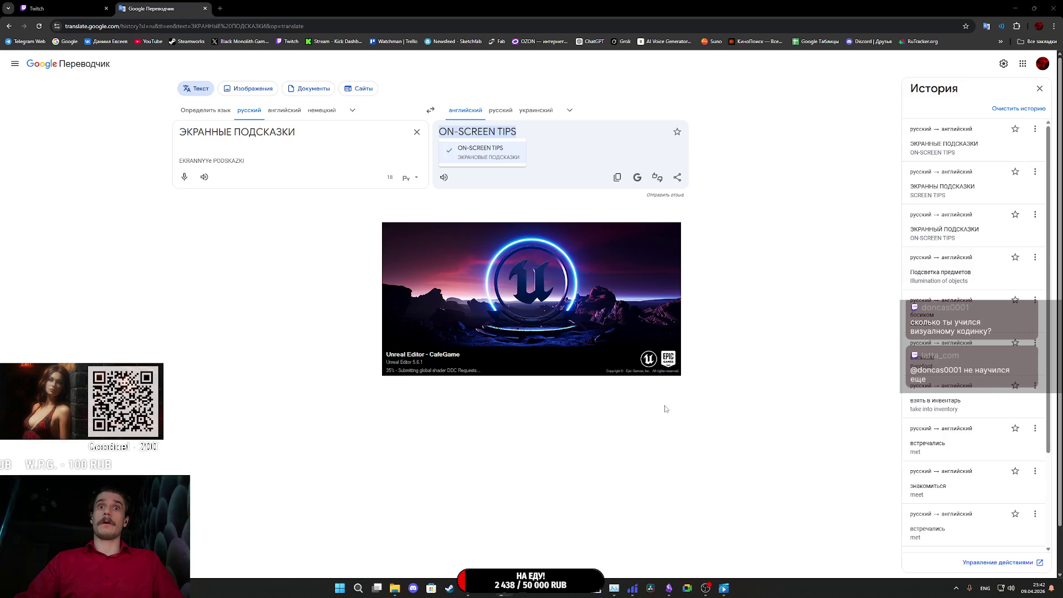
{"action": "mouse_move", "coordinate": [670, 590]}
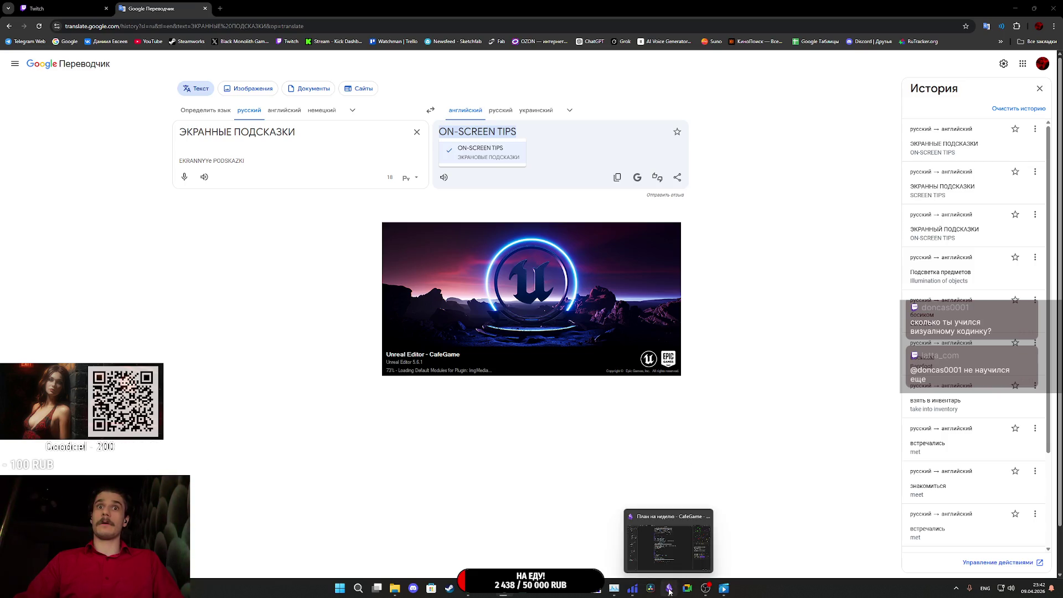
{"action": "left_click", "coordinate": [662, 535]}
{"action": "key", "text": "alt+Tab"}
{"action": "mouse_move", "coordinate": [504, 588]}
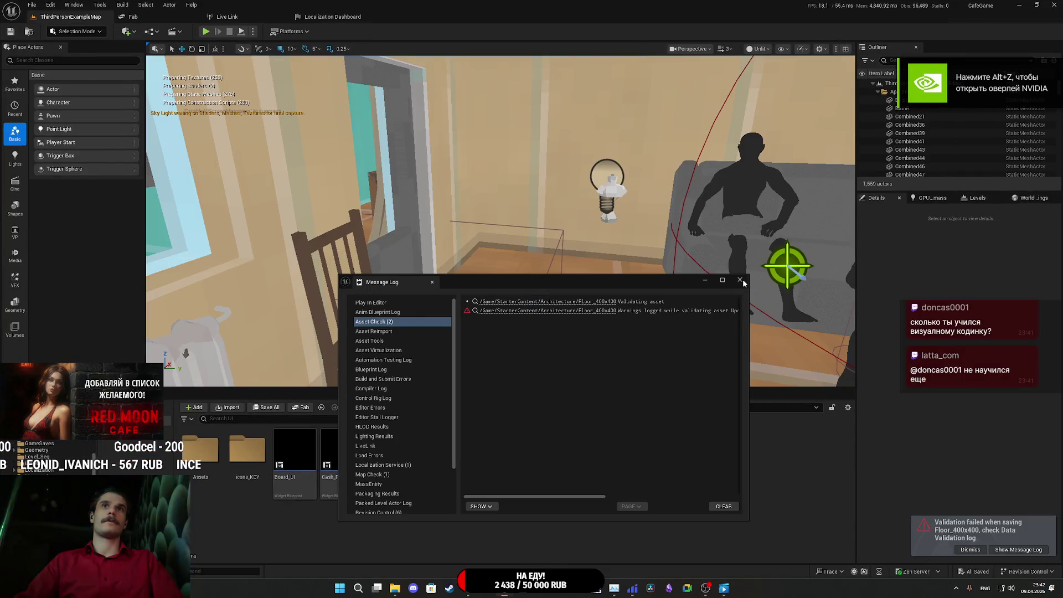
- Close the Message Log, start Play In Editor, and make the game view fullscreen with F11
{"action": "left_click", "coordinate": [741, 281]}
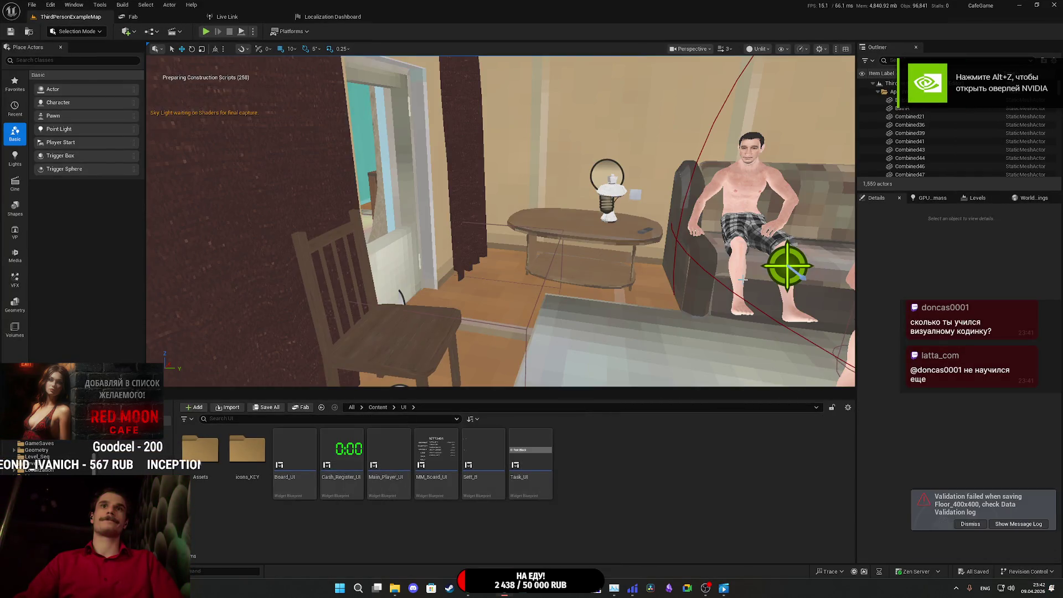
{"action": "left_click", "coordinate": [206, 34]}
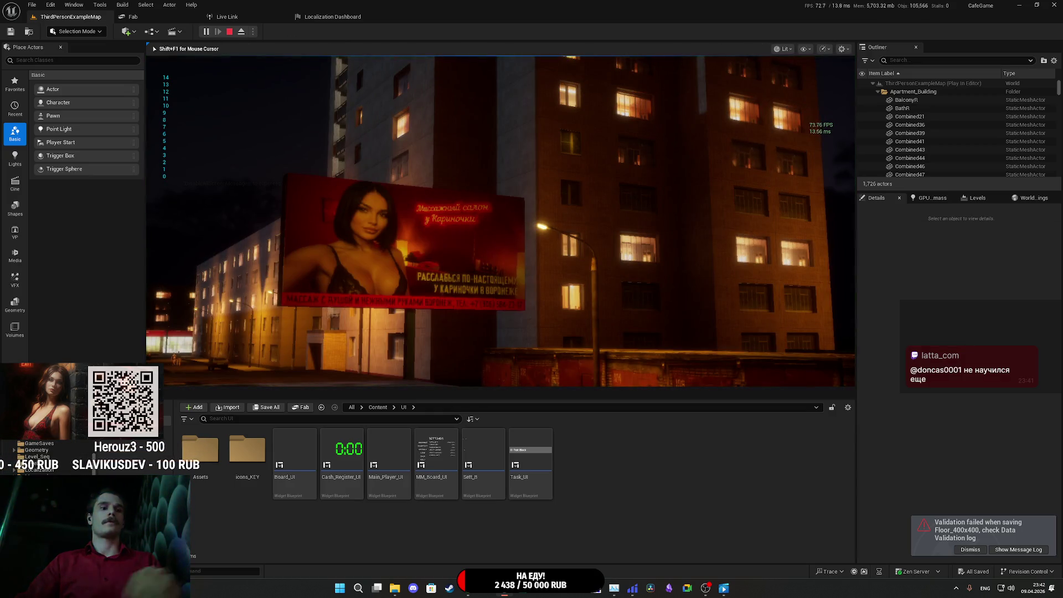
{"action": "key", "text": "F11"}
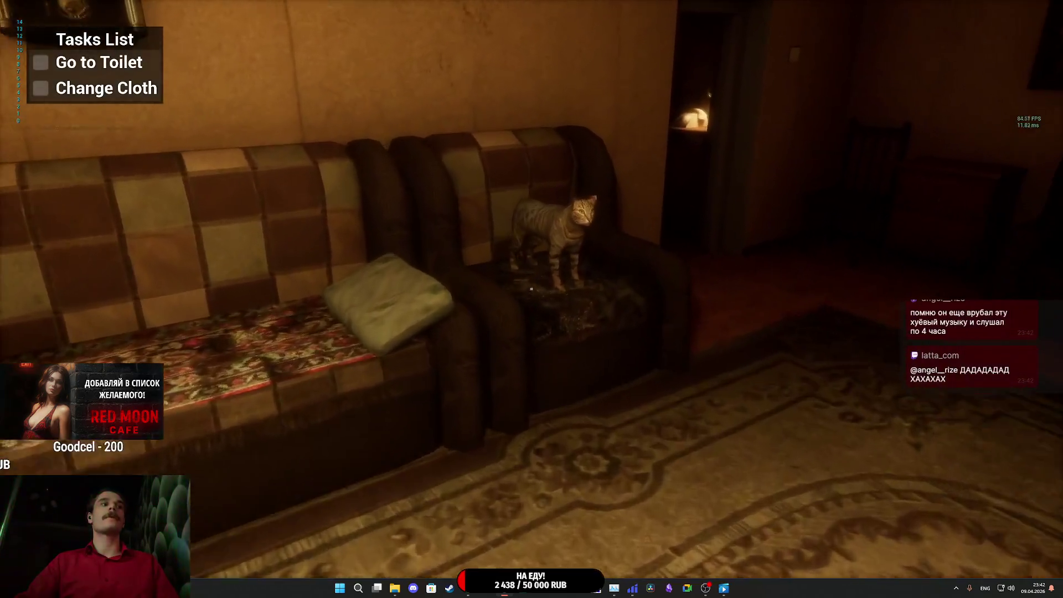
- Walk up to the cat on the armchair, step back, and exit the play session
{"action": "key", "text": "w"}
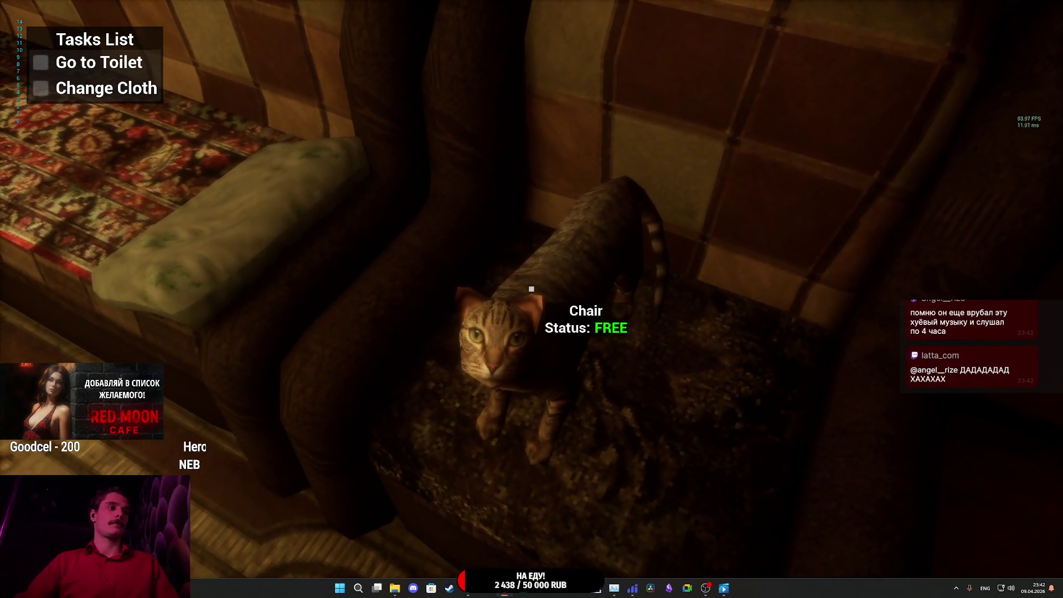
{"action": "key", "text": "a"}
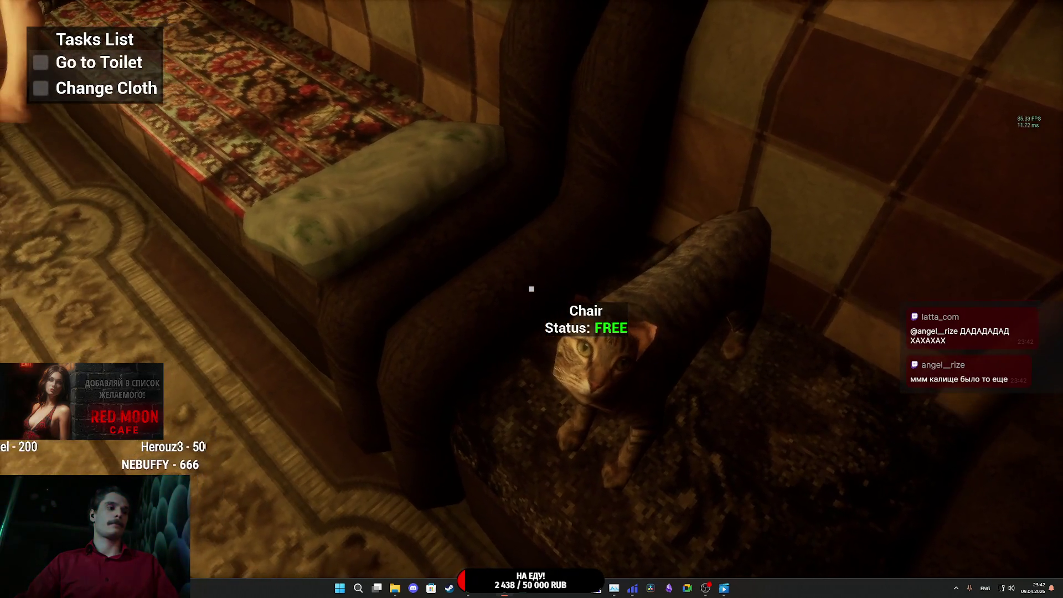
{"action": "key", "text": "Escape"}
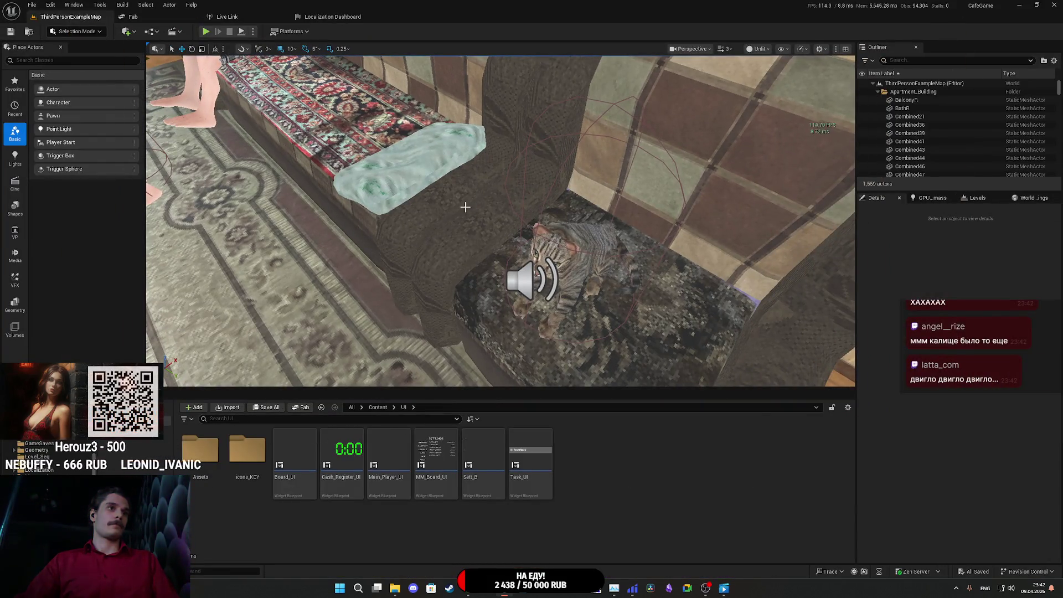
- Package the project for Windows into the Builds folder, then bring Google Translate forward
{"action": "left_click", "coordinate": [289, 31]}
{"action": "mouse_move", "coordinate": [310, 144]}
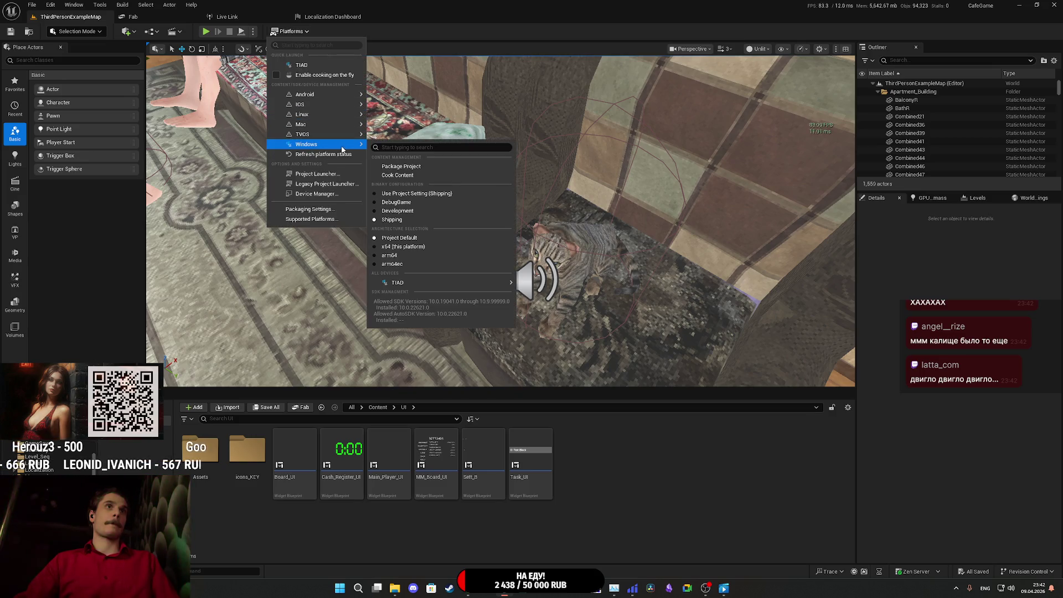
{"action": "left_click", "coordinate": [412, 168]}
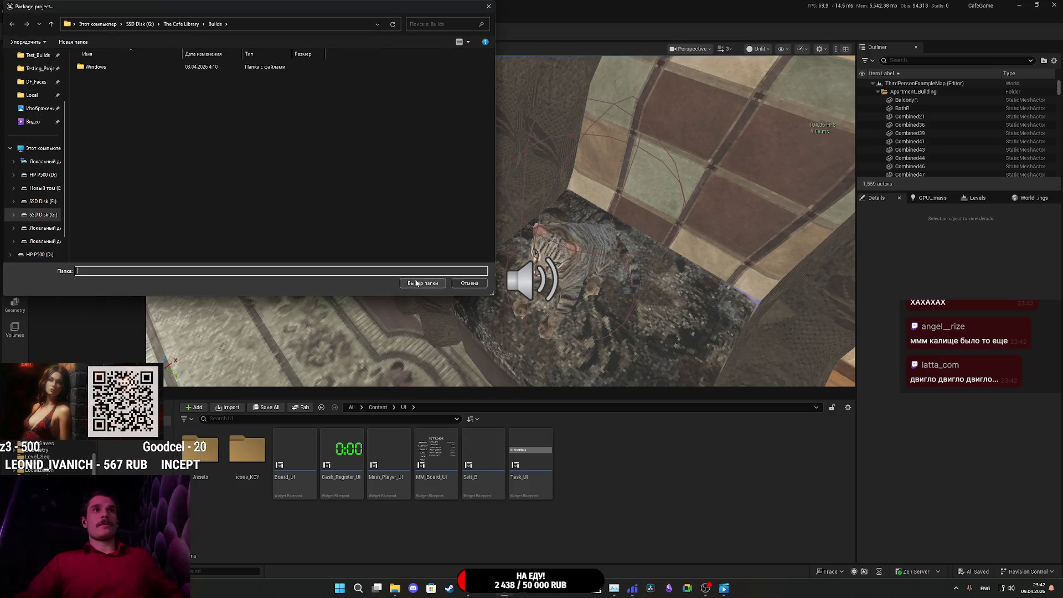
{"action": "left_click", "coordinate": [416, 281]}
{"action": "mouse_move", "coordinate": [505, 588]}
{"action": "left_click", "coordinate": [533, 546]}
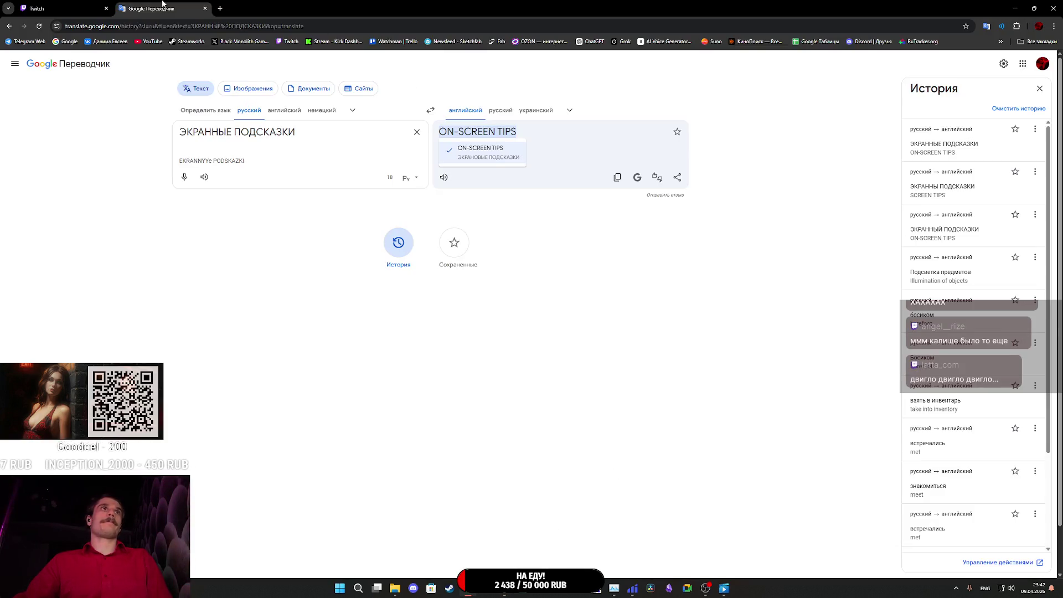
- Close the Google Translate browser tab to reveal the Twitch stream manager
{"action": "middle_click", "coordinate": [162, 4]}
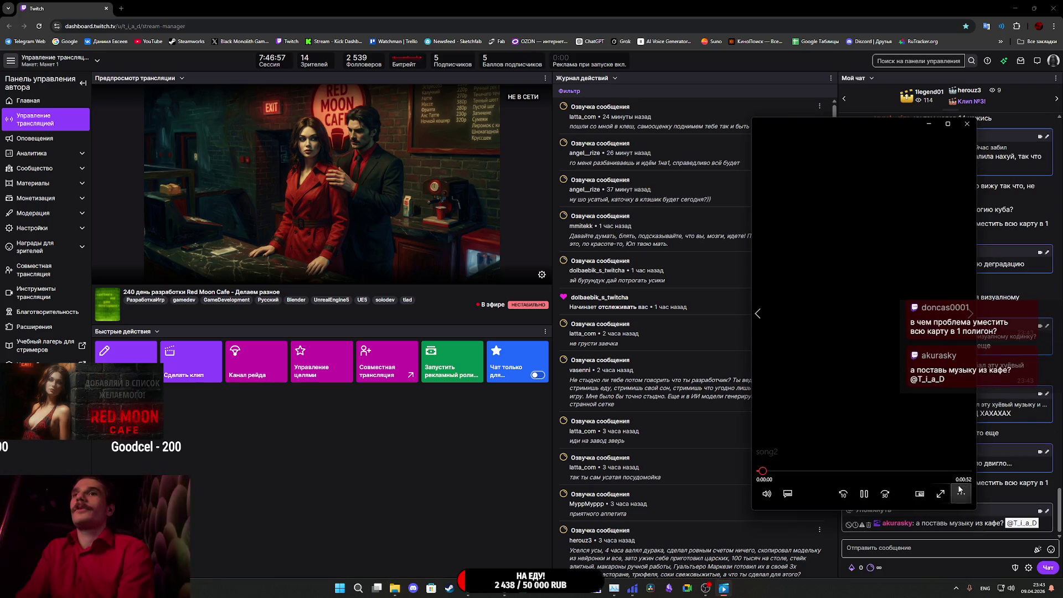
- Get the media player off the Twitch chat by sending it behind the browser, then minimize the browser
{"action": "left_click", "coordinate": [961, 493]}
{"action": "left_click", "coordinate": [888, 449]}
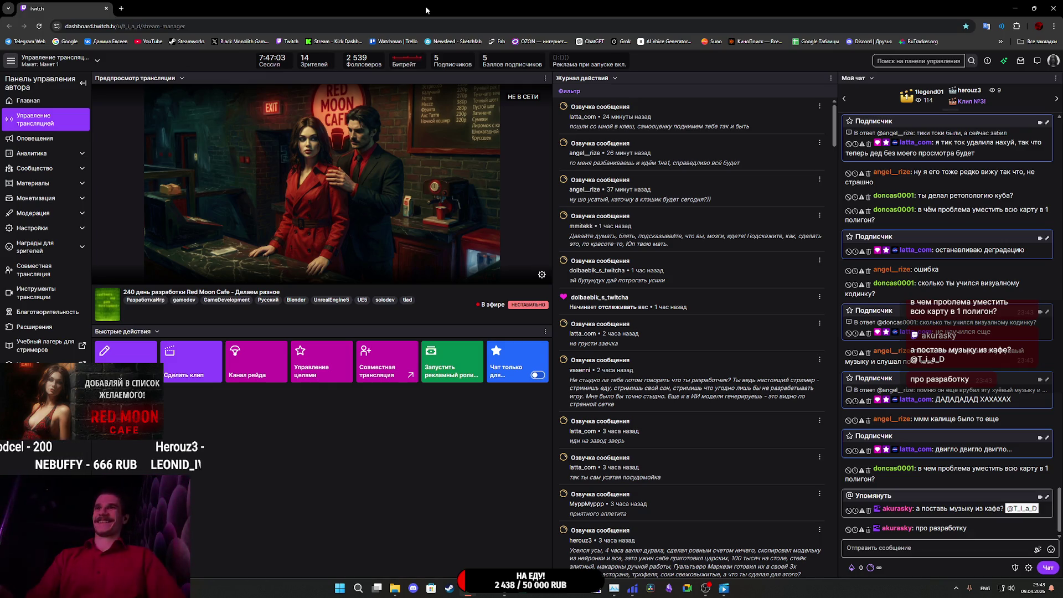
{"action": "left_click", "coordinate": [725, 589]}
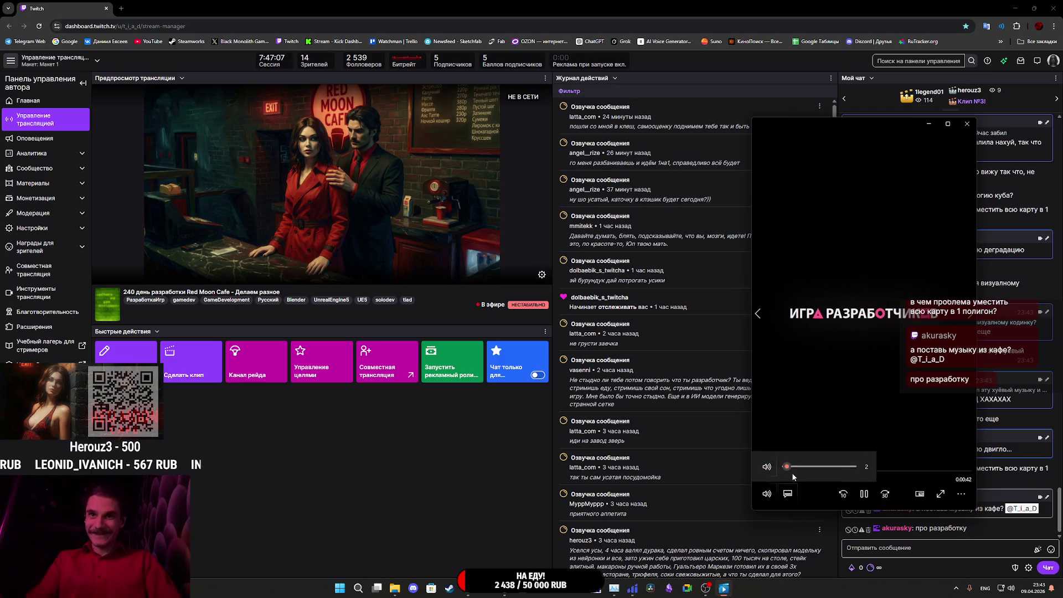
{"action": "left_click", "coordinate": [708, 4]}
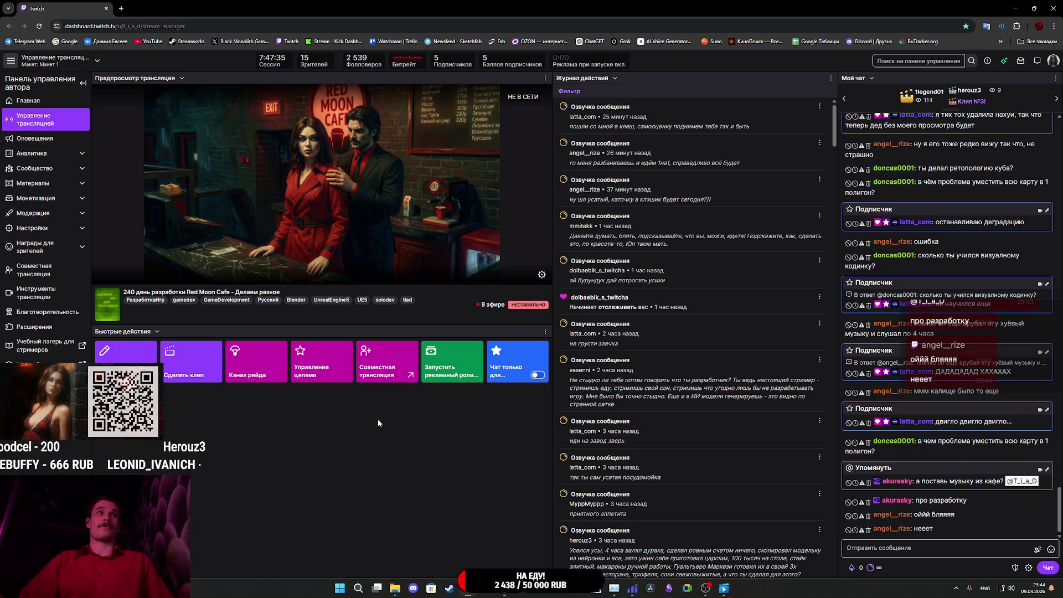
{"action": "left_click", "coordinate": [1015, 8]}
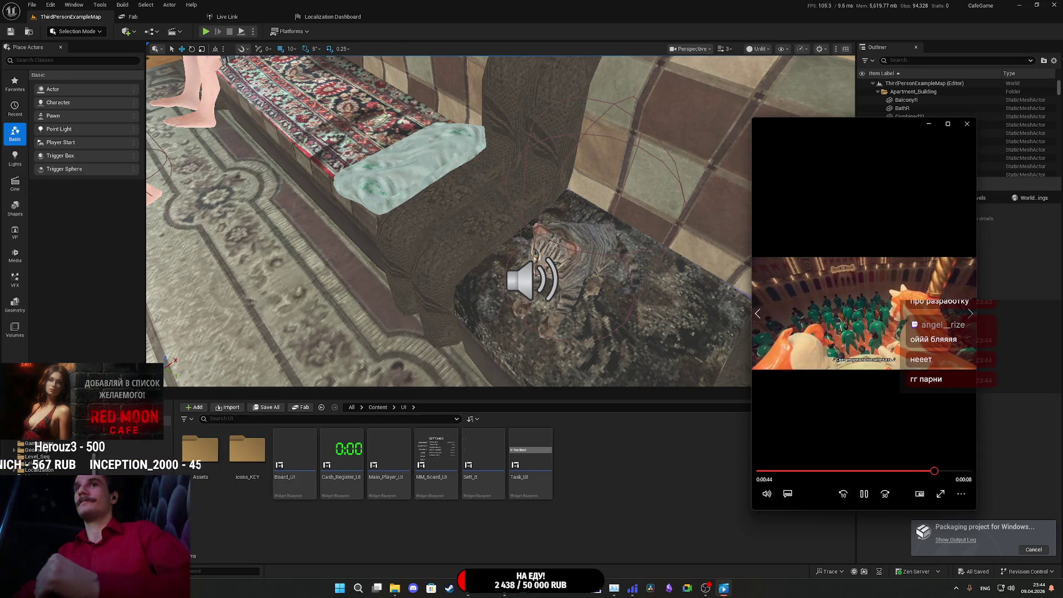
- Hide the media player behind the editor, save all assets after packaging completes, and close Unreal Editor
{"action": "left_click", "coordinate": [962, 496]}
{"action": "left_click", "coordinate": [665, 443]}
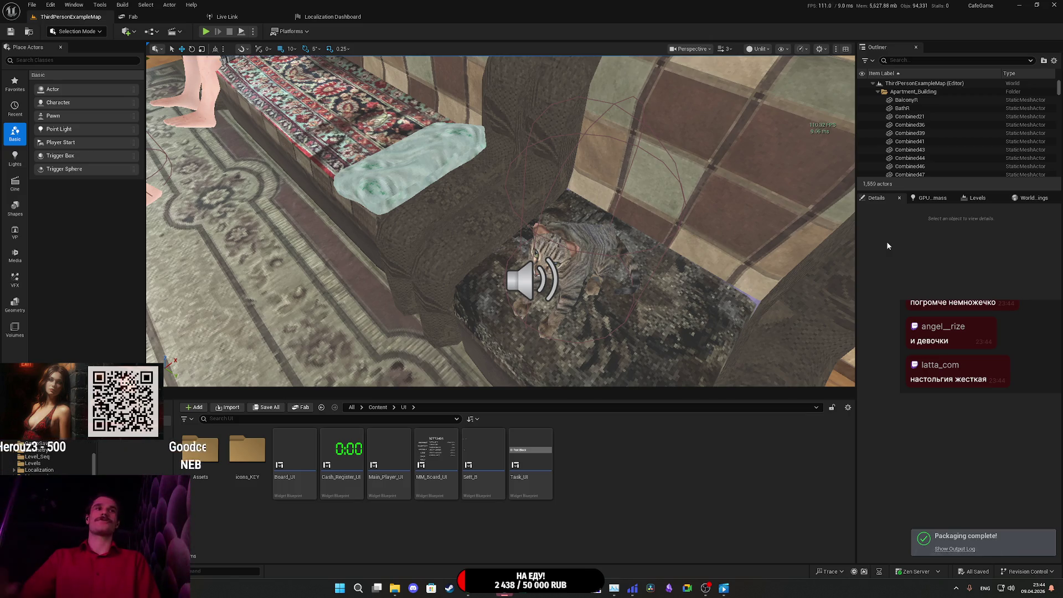
{"action": "left_click", "coordinate": [267, 411]}
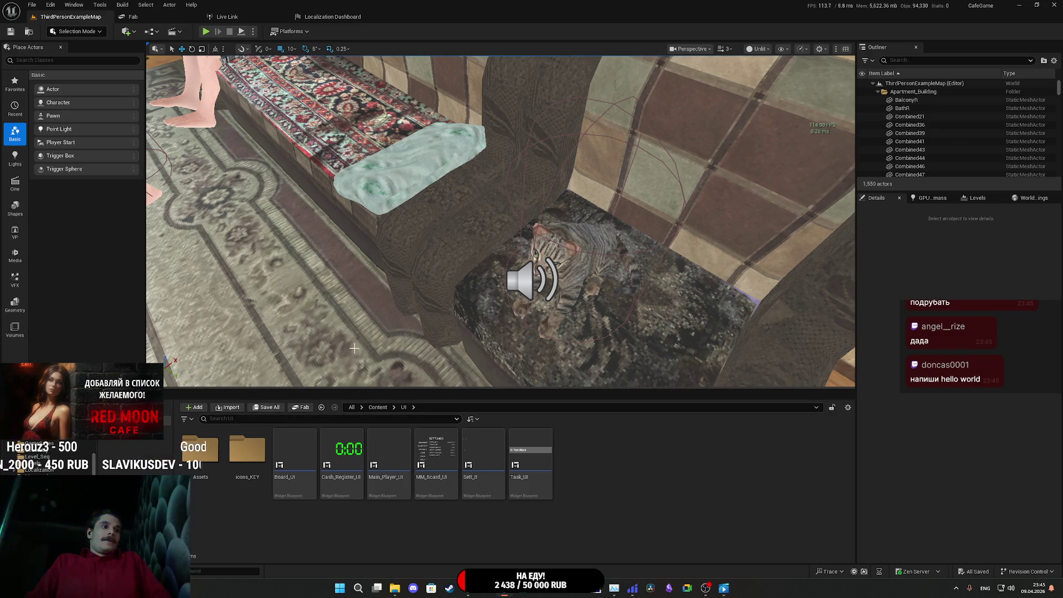
{"action": "left_click", "coordinate": [1048, 3]}
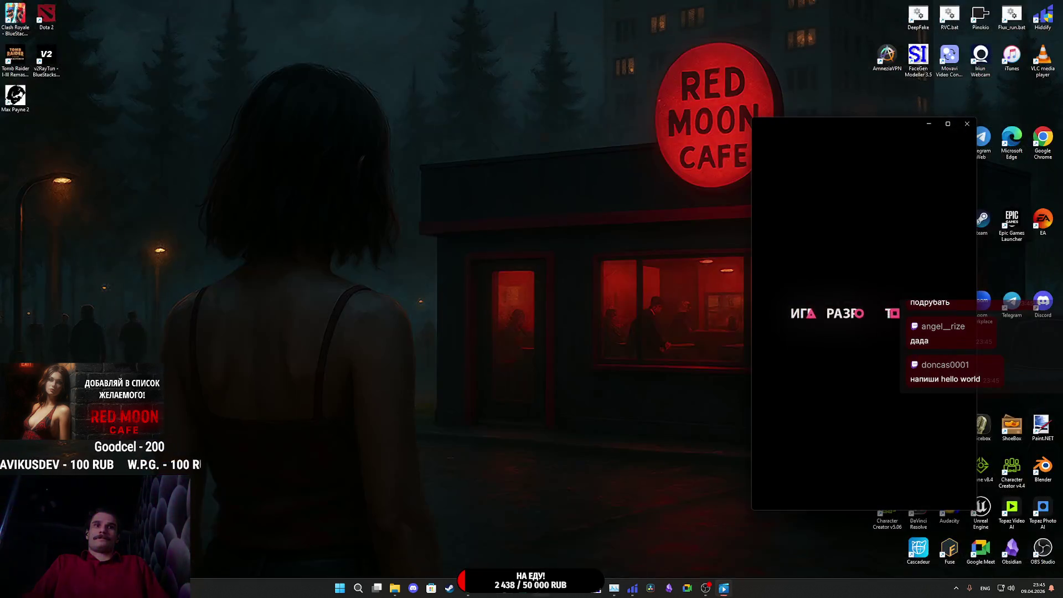
- Minimize the video player and open the game's Gameplay settings page
{"action": "left_click", "coordinate": [930, 124]}
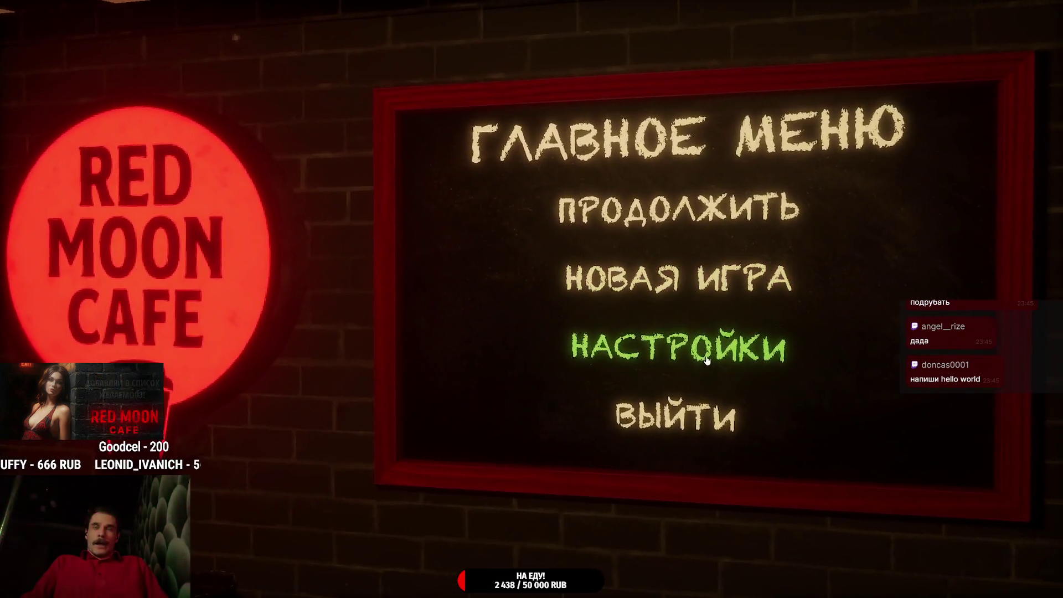
{"action": "left_click", "coordinate": [705, 354]}
{"action": "left_click", "coordinate": [349, 201]}
{"action": "left_click", "coordinate": [360, 255]}
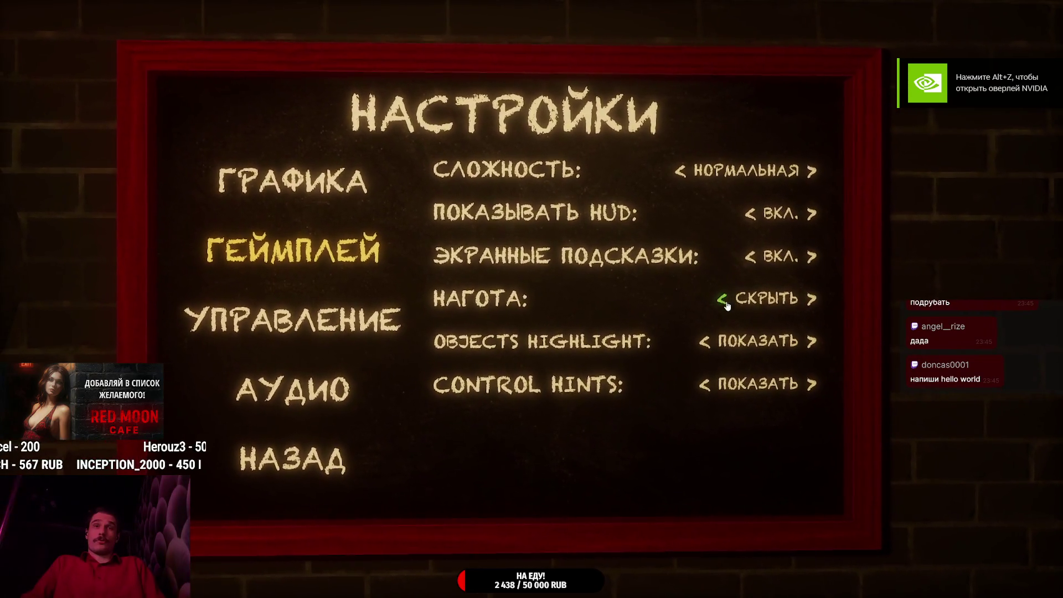
- Set HUD to ВЫКЛ., Objects Highlight to СКРЫТЬ, Control Hints to ПОКАЗАТЬ, then continue the saved game
{"action": "left_click", "coordinate": [808, 336]}
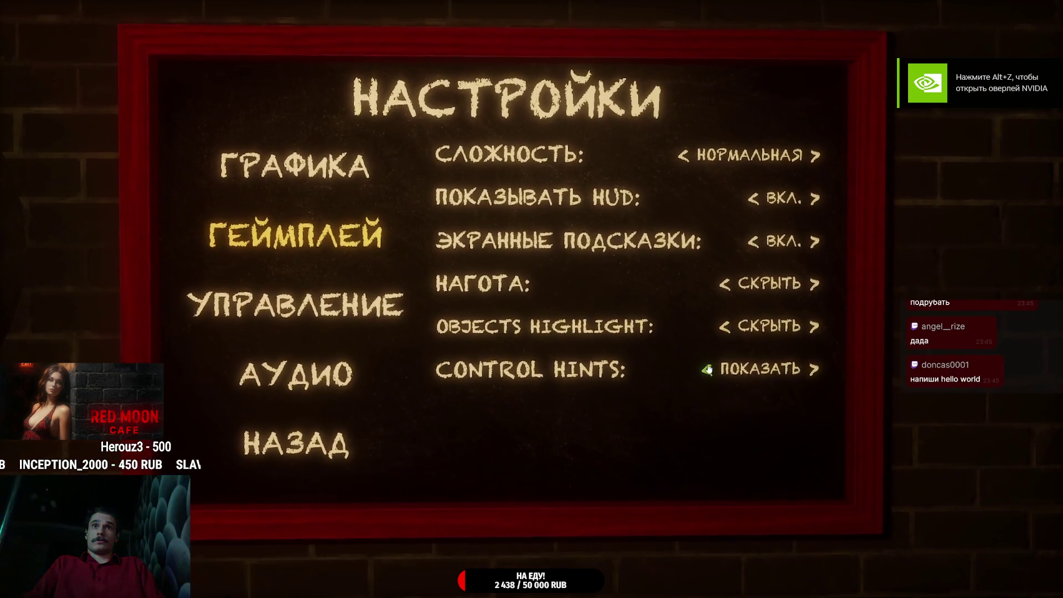
{"action": "left_click", "coordinate": [803, 372]}
{"action": "left_click", "coordinate": [803, 370]}
{"action": "left_click", "coordinate": [799, 328]}
{"action": "left_click", "coordinate": [701, 336]}
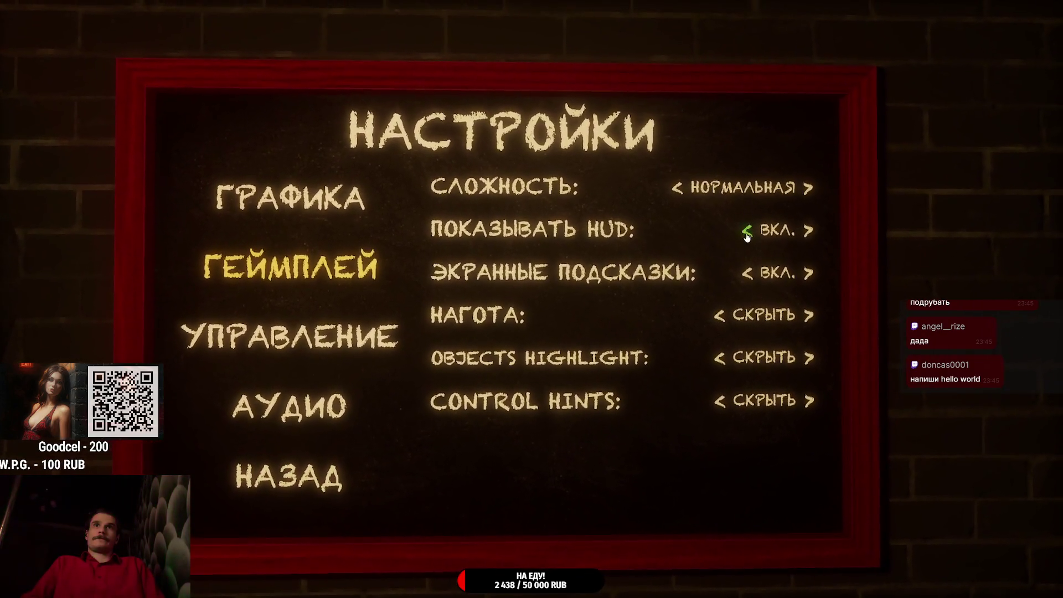
{"action": "left_click", "coordinate": [747, 233]}
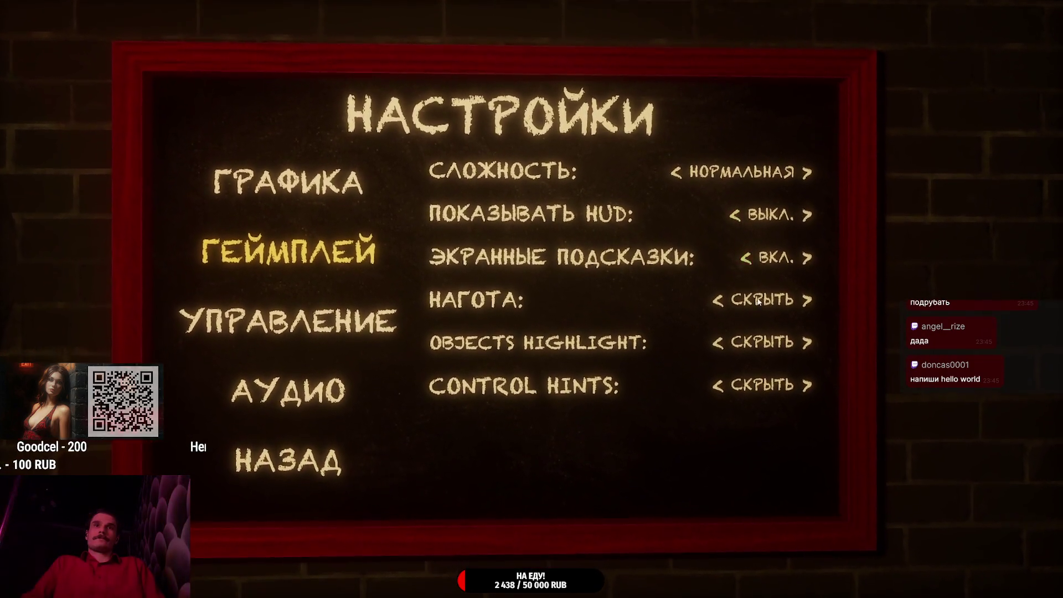
{"action": "left_click", "coordinate": [800, 372]}
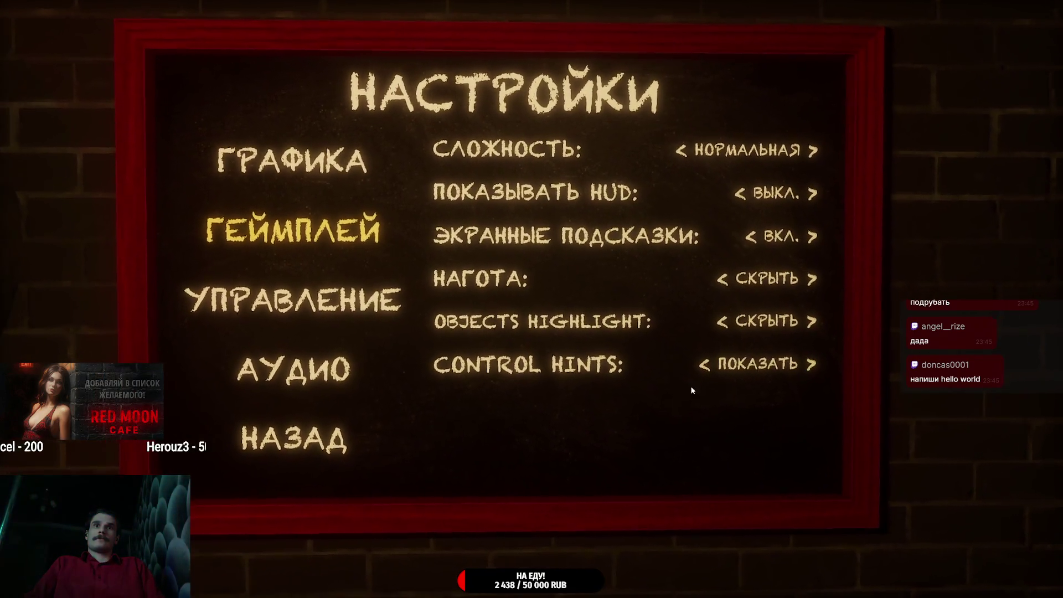
{"action": "left_click", "coordinate": [364, 436]}
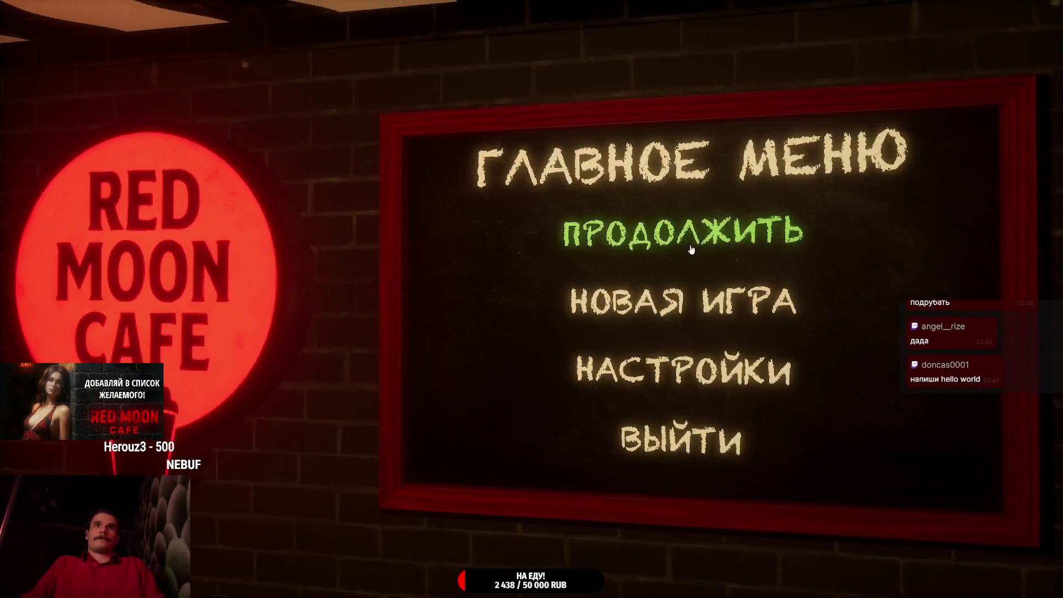
{"action": "left_click", "coordinate": [690, 249]}
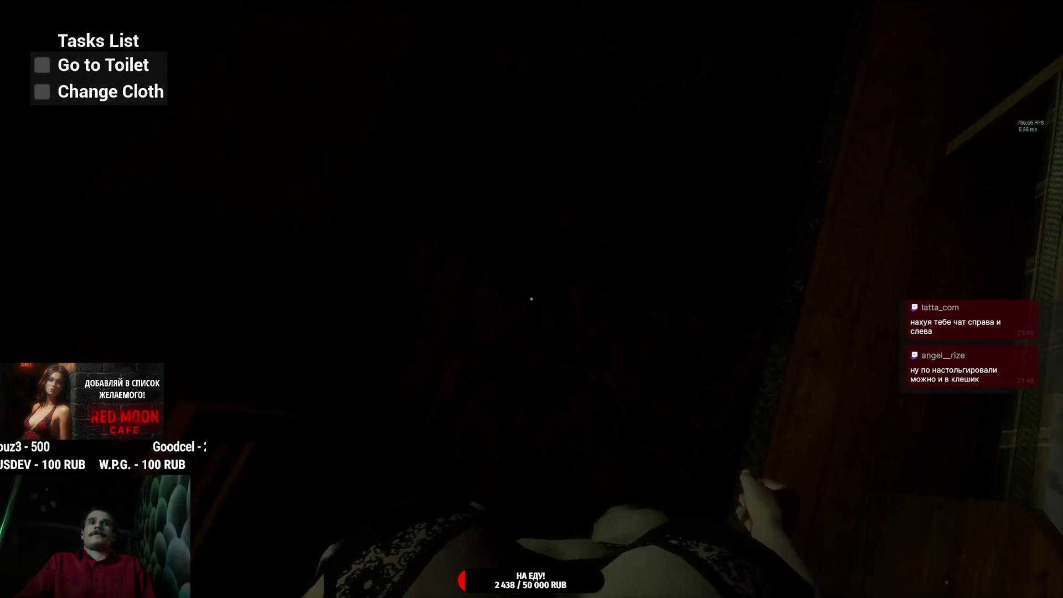
- Open the bedroom door, walk to the tabby cat on the living-room armchair and pet it
{"action": "key", "text": "w"}
{"action": "left_click", "coordinate": [532, 299]}
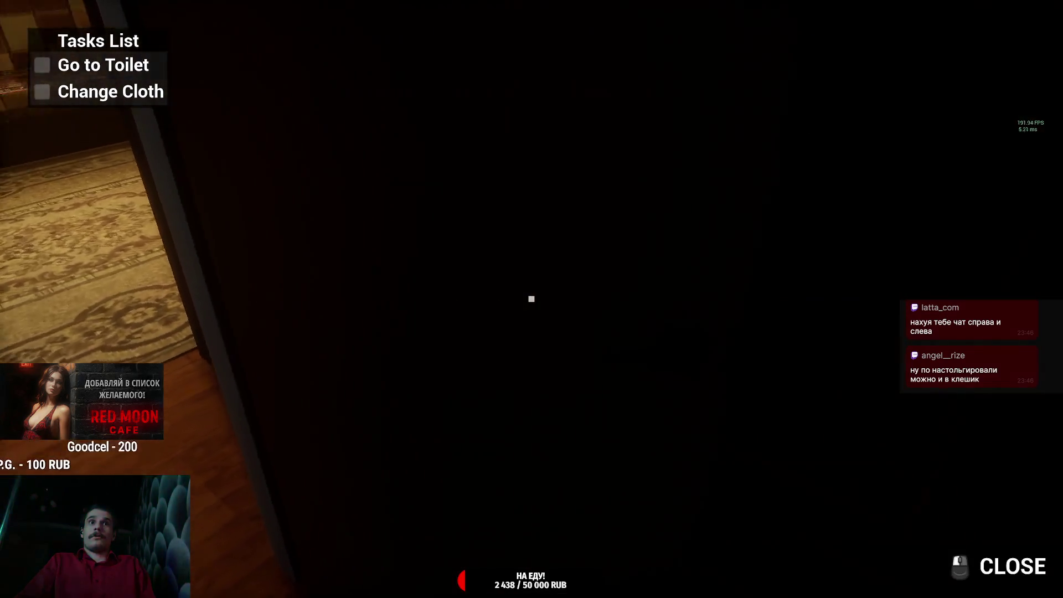
{"action": "key", "text": "w"}
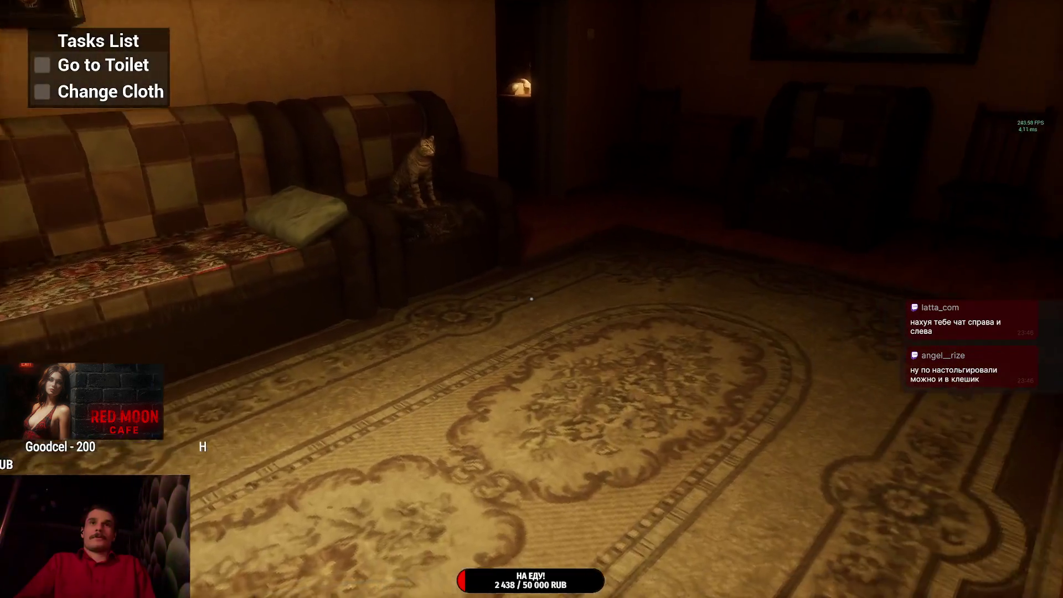
{"action": "key", "text": "w"}
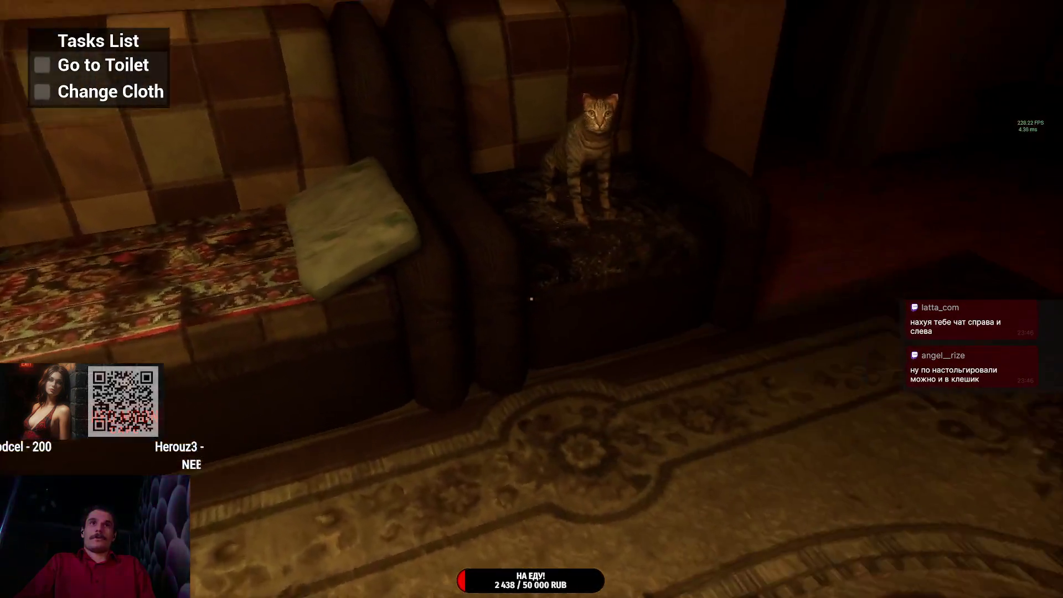
{"action": "key", "text": "w"}
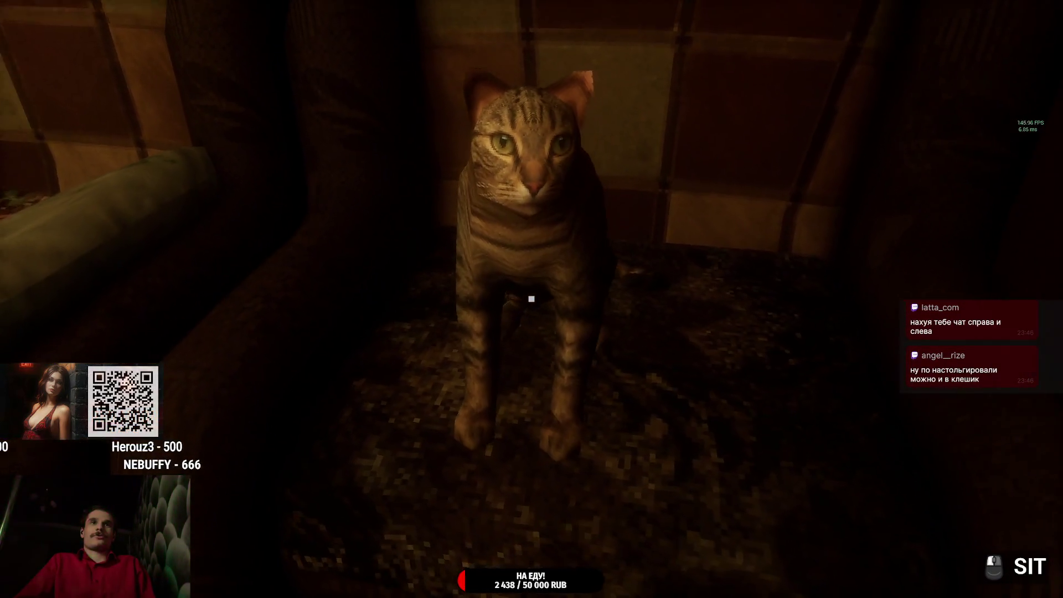
{"action": "key", "text": "s"}
{"action": "key", "text": "w"}
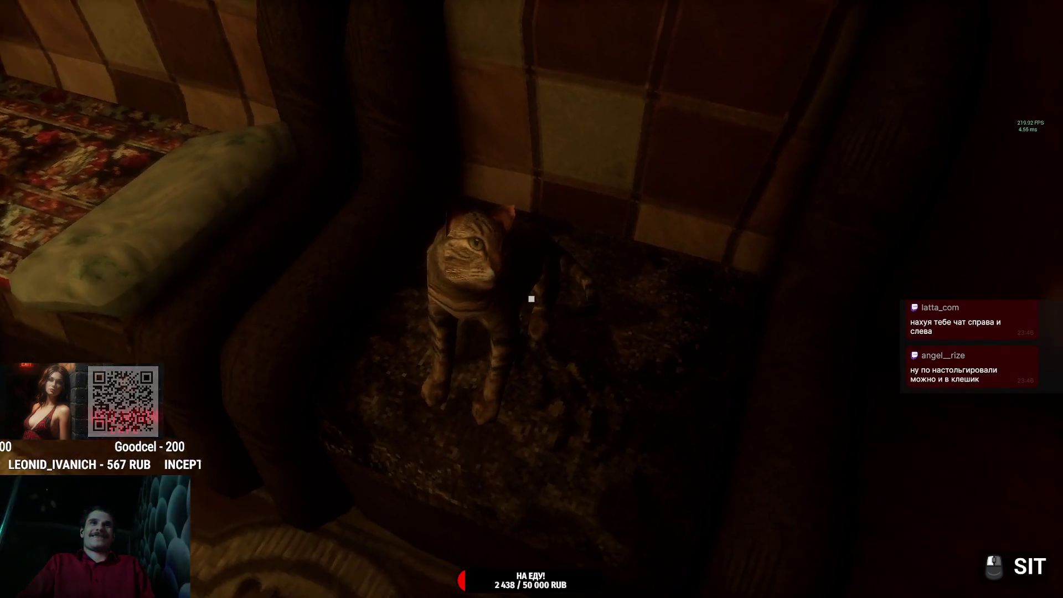
{"action": "left_click", "coordinate": [532, 299]}
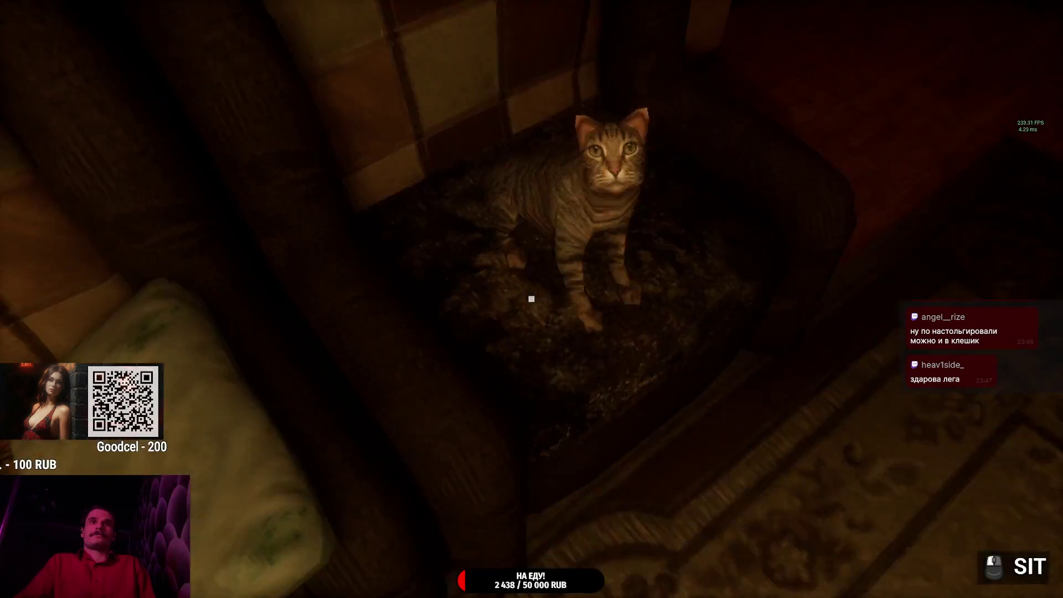
- Sit on the sofa, walk out to the balcony window and back into the room
{"action": "left_click", "coordinate": [532, 299]}
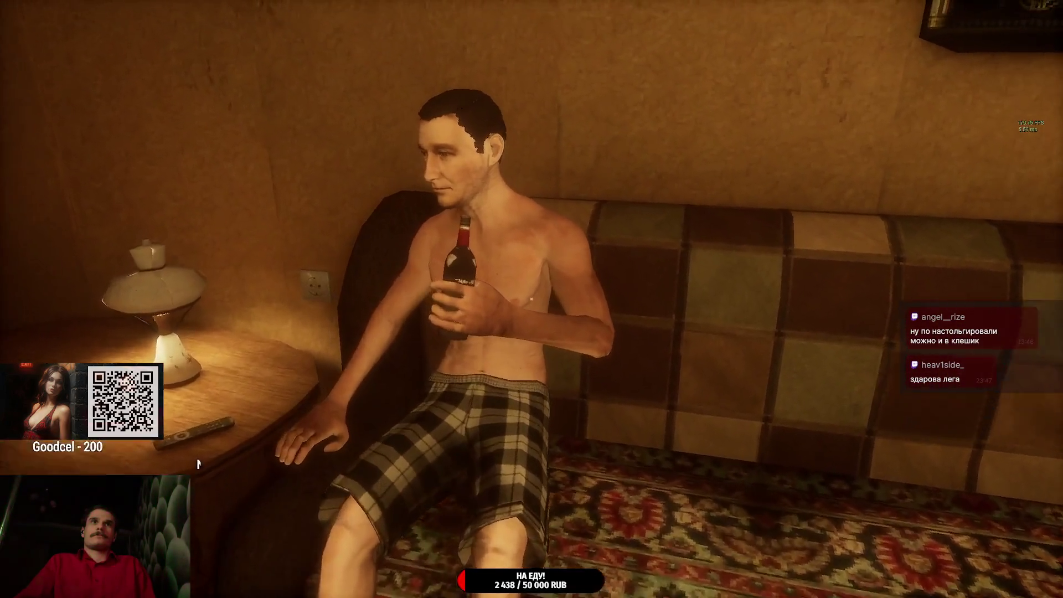
{"action": "key", "text": "w"}
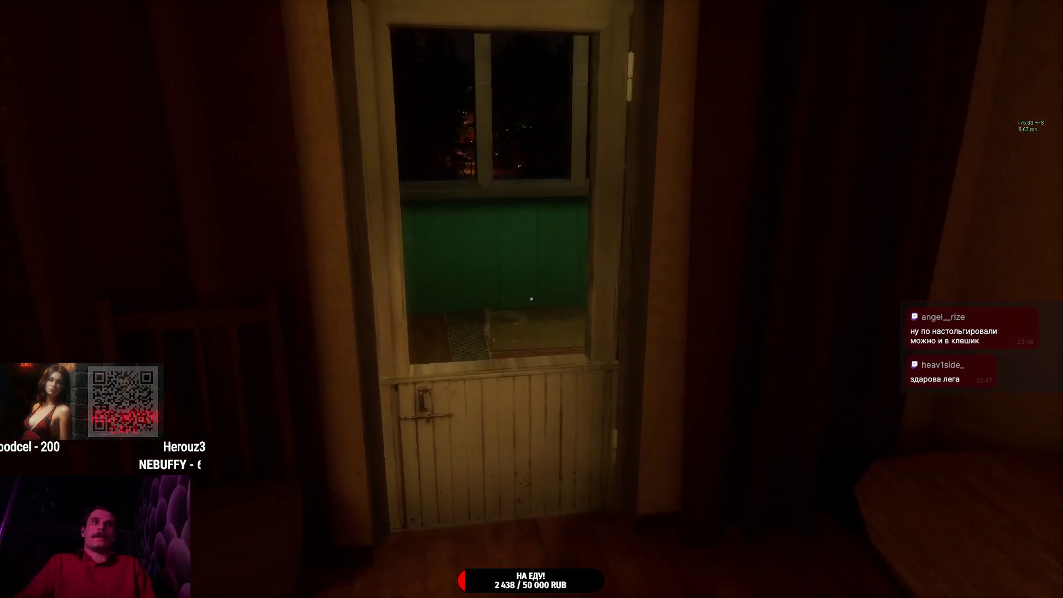
{"action": "key", "text": "w"}
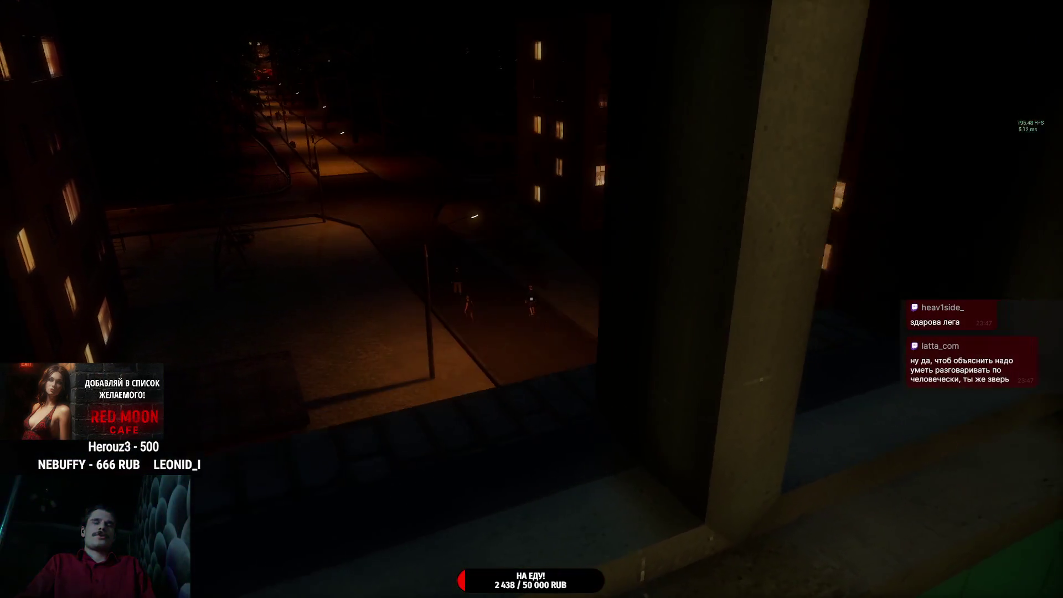
{"action": "mouse_move", "coordinate": [531, 299]}
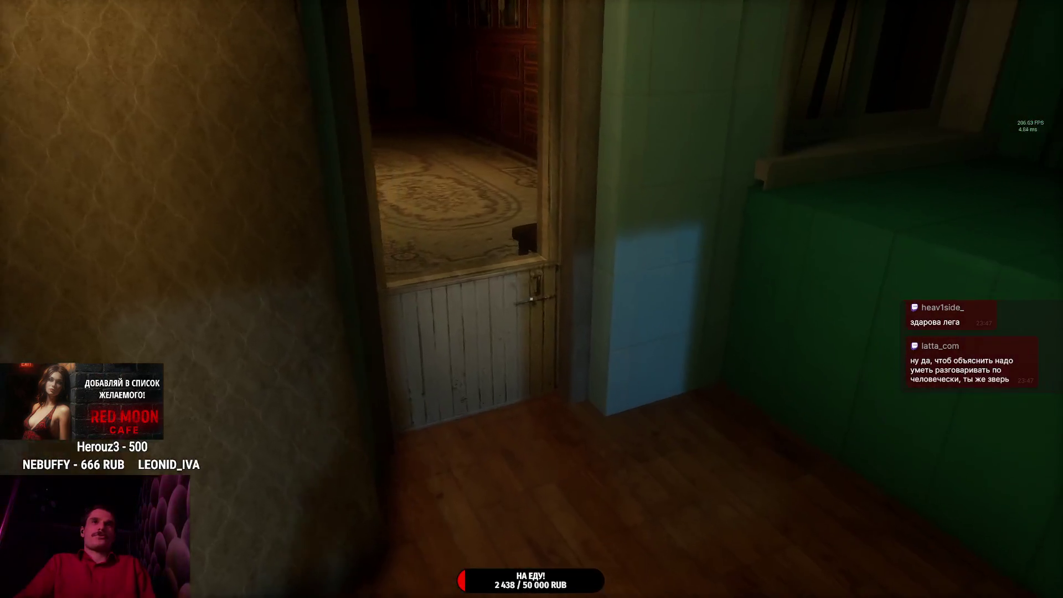
{"action": "key", "text": "w"}
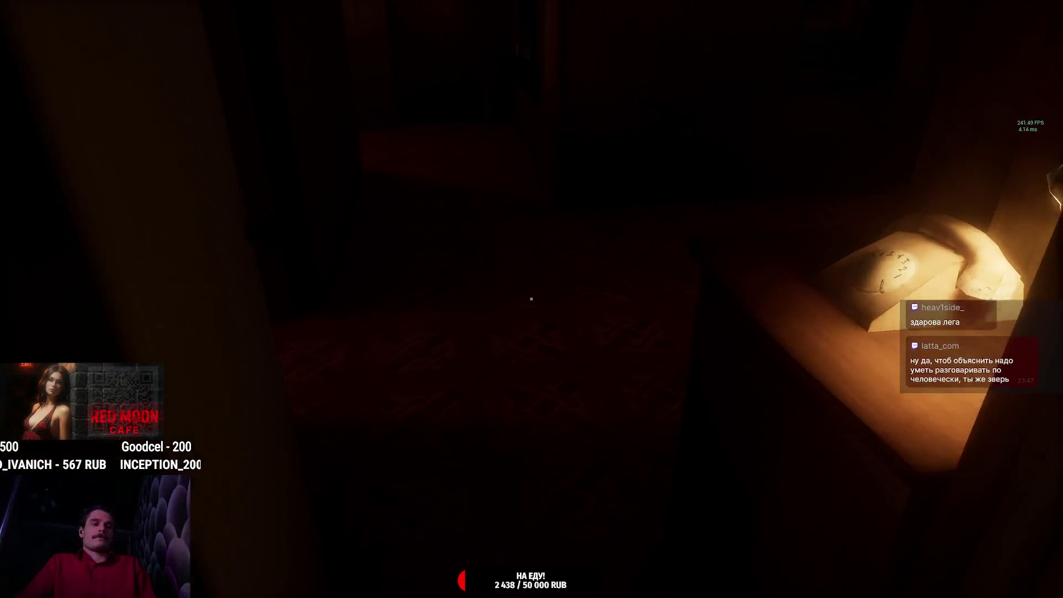
- Walk down the corridor, take a can off the kitchen counter, approach the window and pause
{"action": "key", "text": "w"}
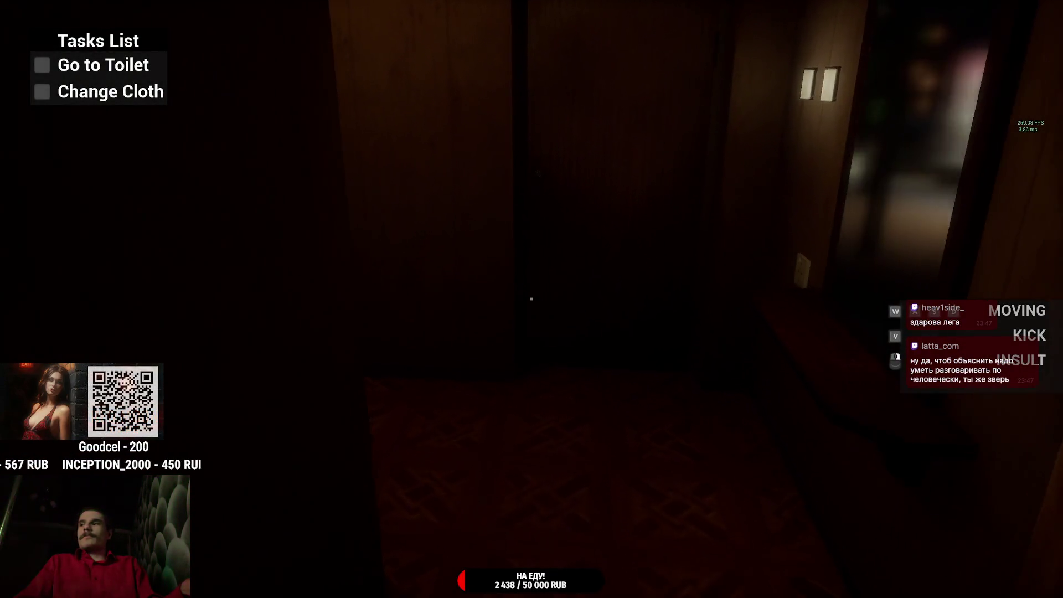
{"action": "key", "text": "w"}
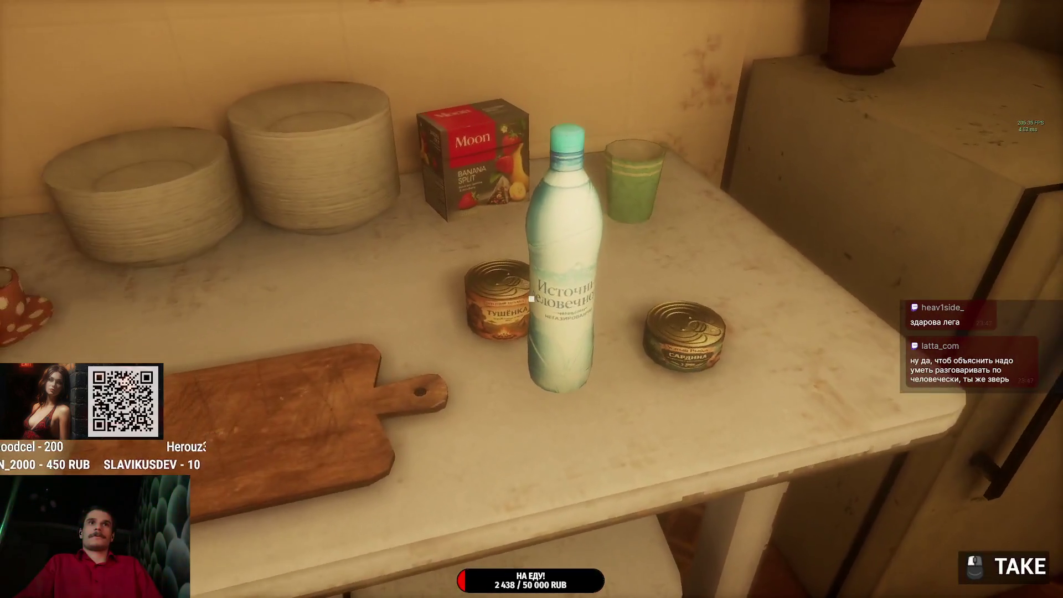
{"action": "left_click", "coordinate": [531, 299]}
{"action": "key", "text": "w"}
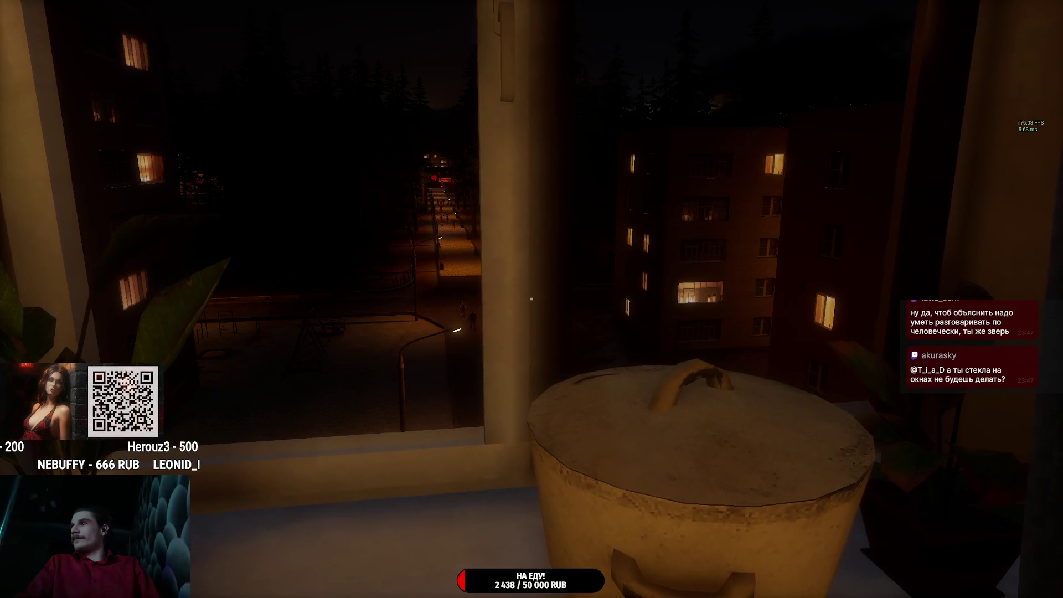
{"action": "key", "text": "Escape"}
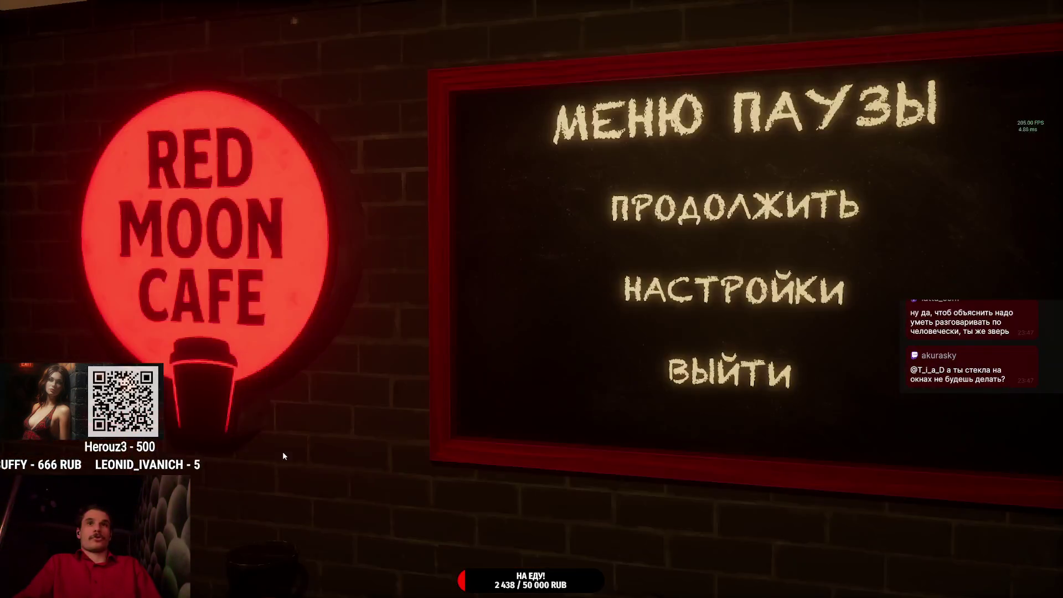
- Toggle Objects Highlight in the Gameplay settings, then return to the game
{"action": "left_click", "coordinate": [684, 313]}
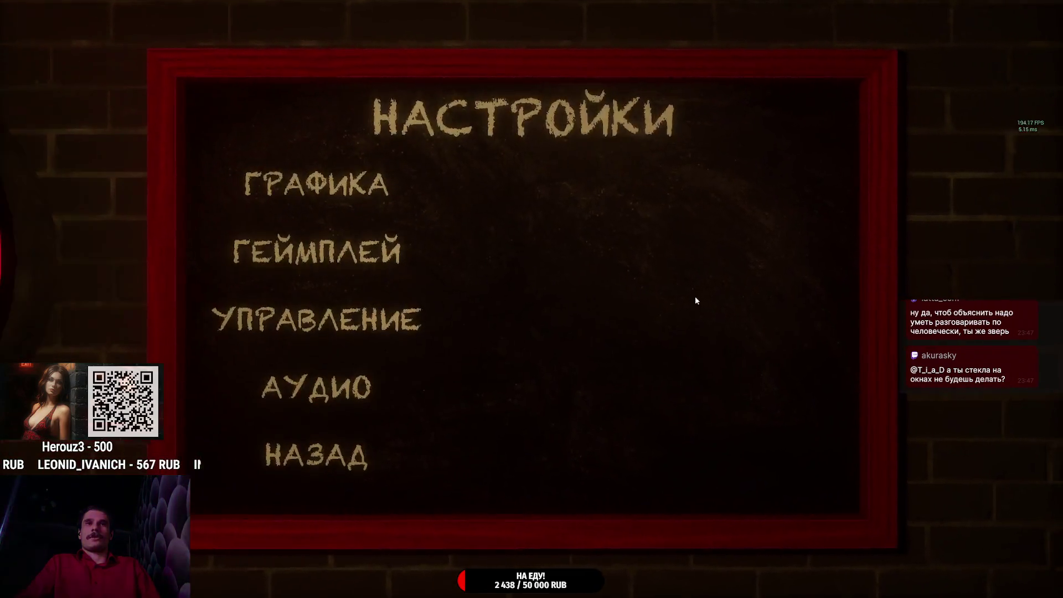
{"action": "left_click", "coordinate": [391, 266]}
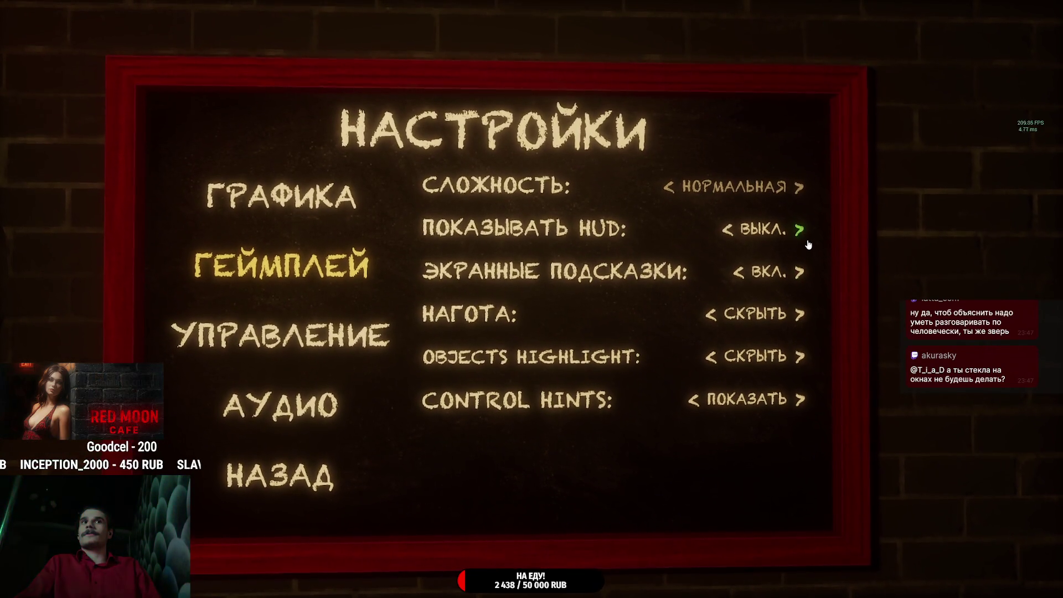
{"action": "left_click", "coordinate": [801, 330]}
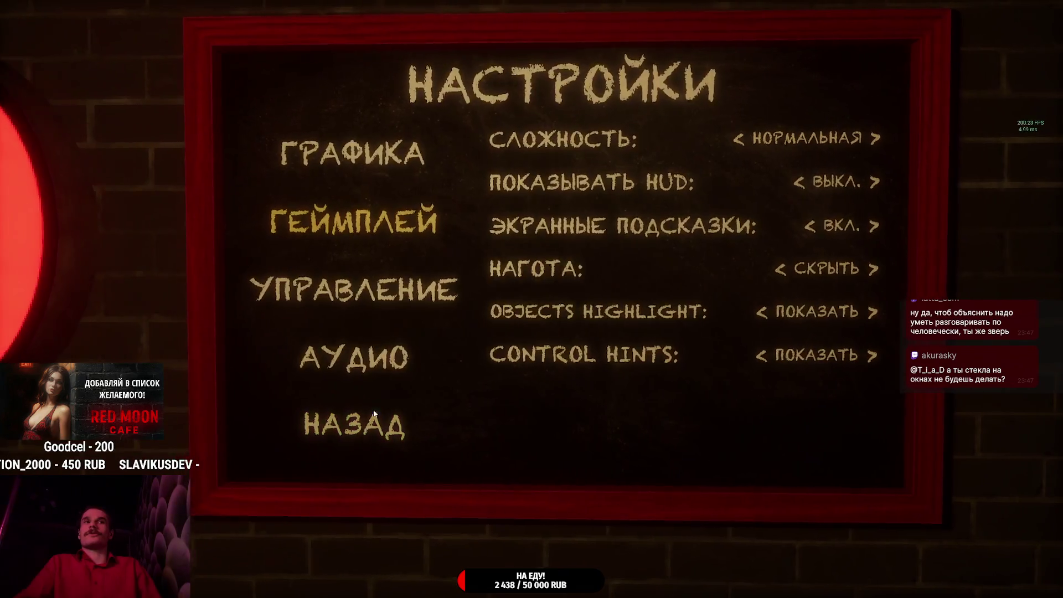
{"action": "left_click", "coordinate": [368, 419]}
{"action": "left_click", "coordinate": [693, 332]}
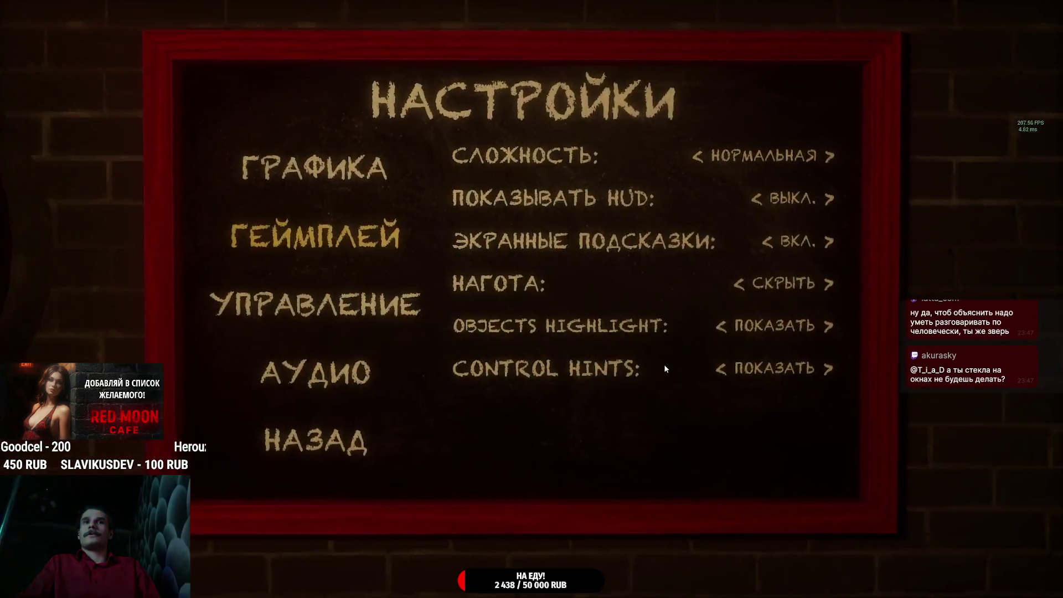
{"action": "left_click", "coordinate": [392, 402]}
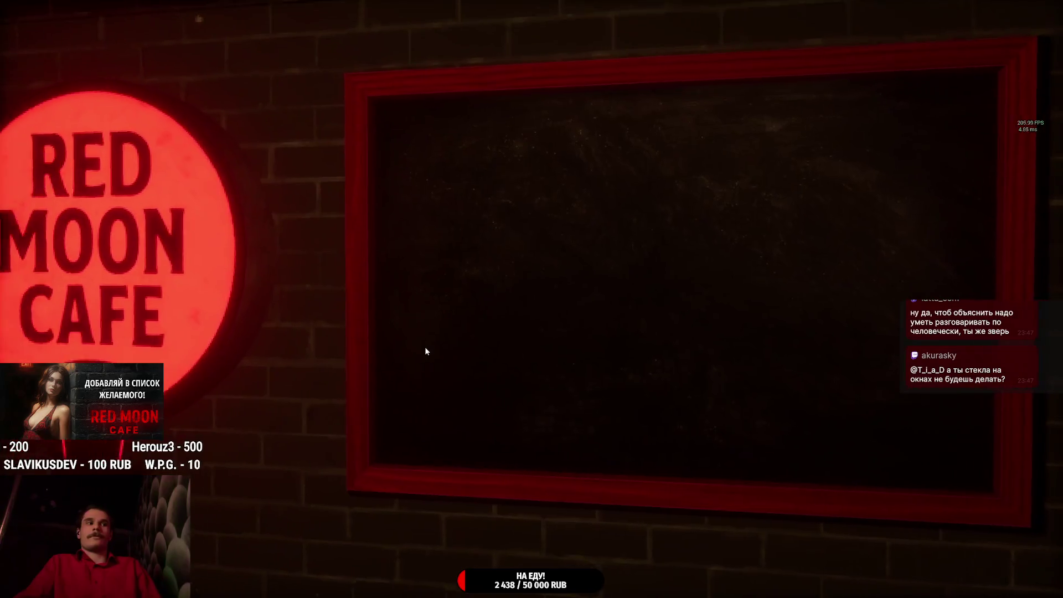
{"action": "left_click", "coordinate": [624, 274]}
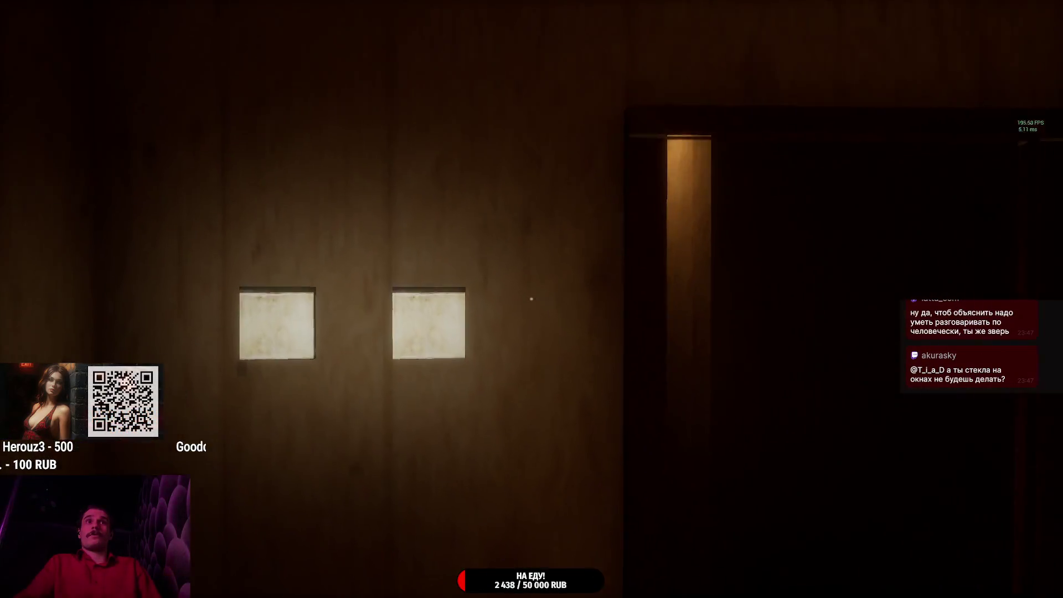
- Switch on the toilet light and open the toilet door onto the hallway
{"action": "left_click", "coordinate": [531, 299]}
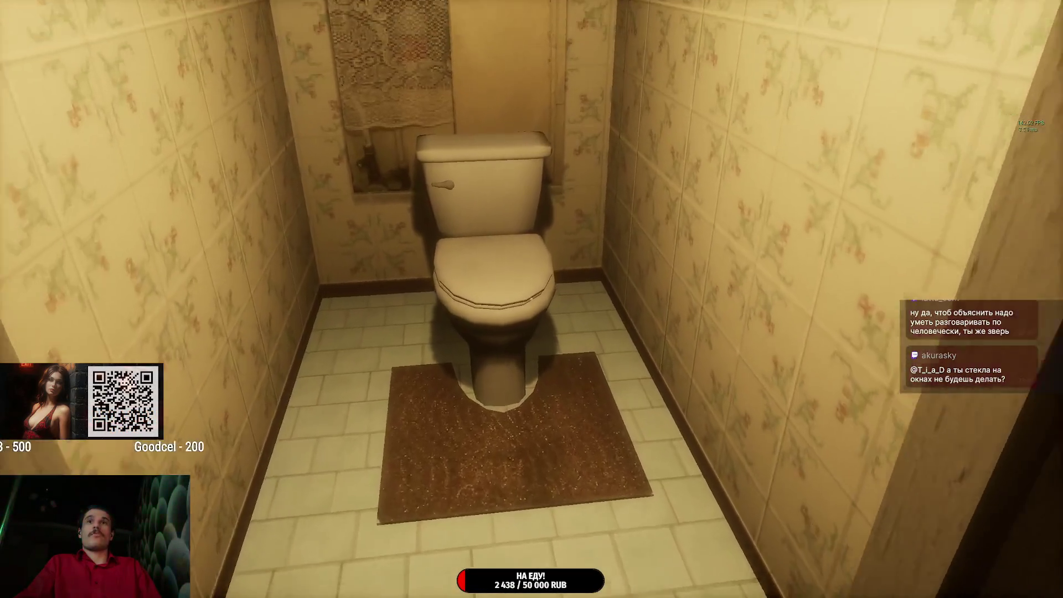
{"action": "key", "text": "w"}
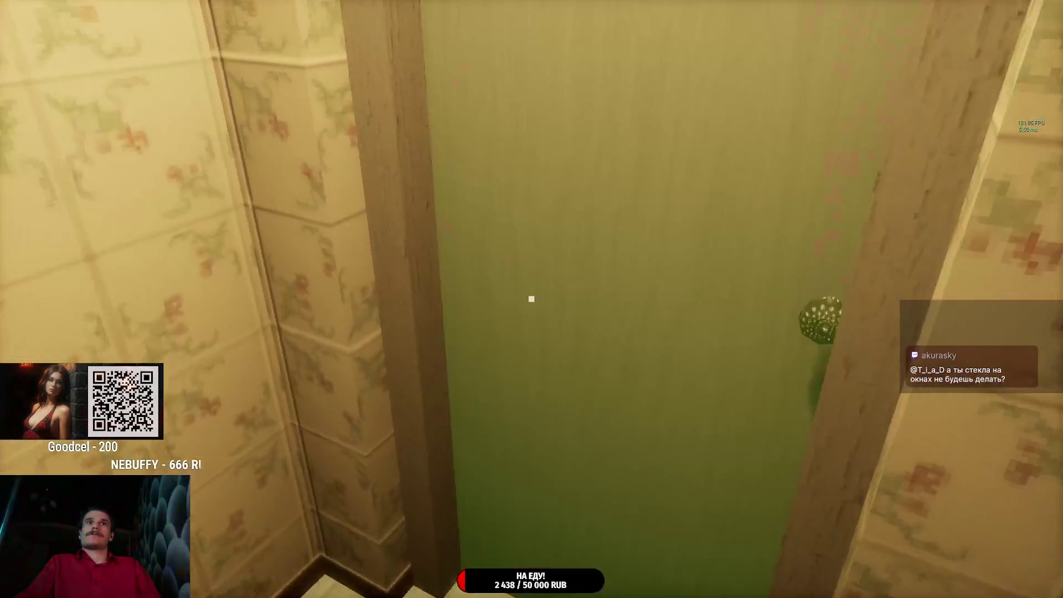
{"action": "left_click", "coordinate": [531, 299]}
- Set Objects Highlight to СКРЫТЬ and HUD to ВКЛ., then resume play
{"action": "key", "text": "Escape"}
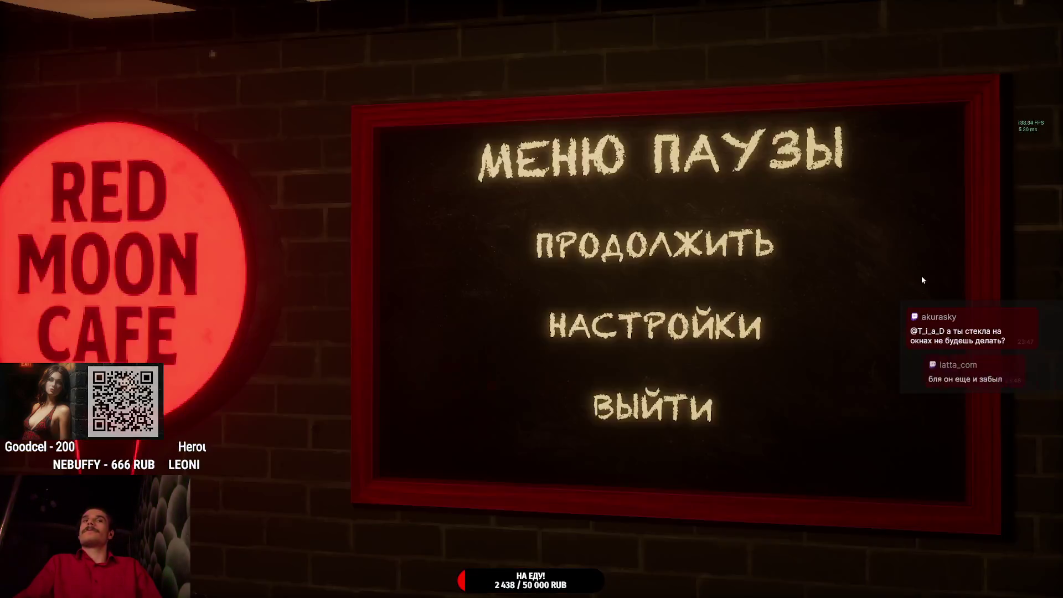
{"action": "left_click", "coordinate": [702, 326]}
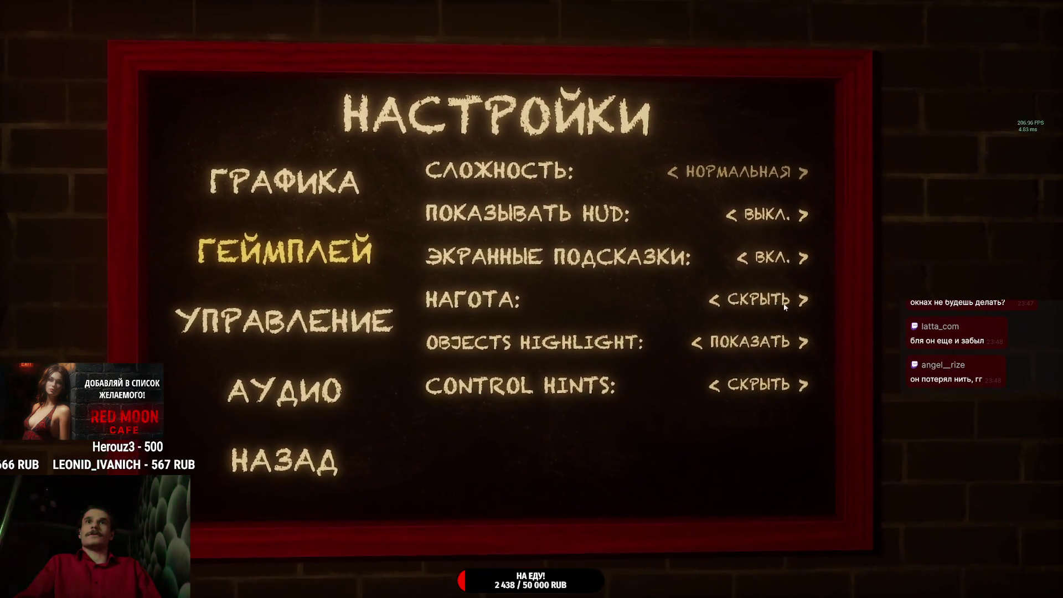
{"action": "left_click", "coordinate": [711, 336]}
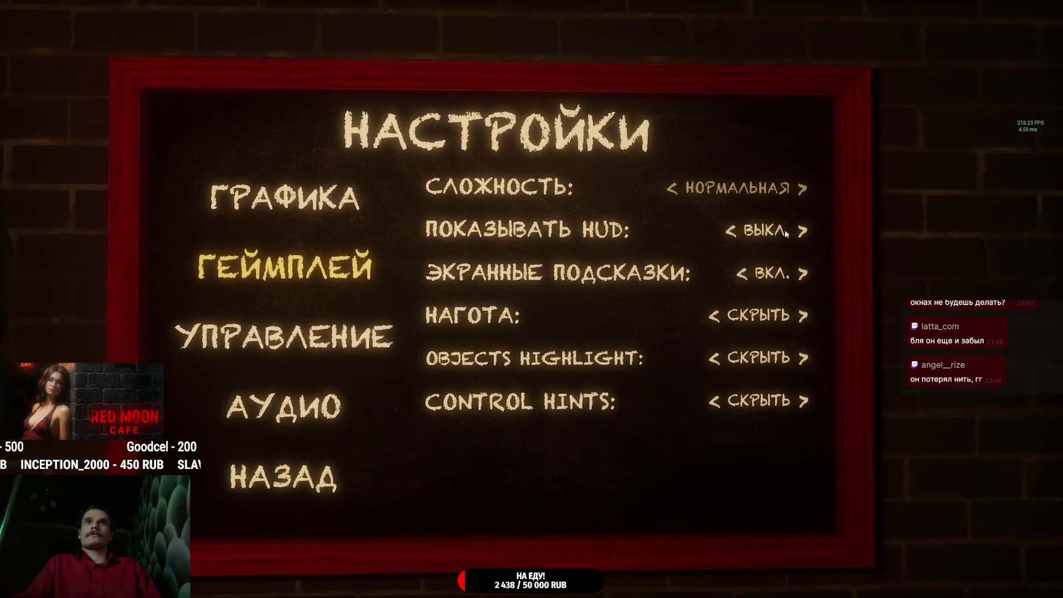
{"action": "left_click", "coordinate": [802, 231]}
{"action": "left_click", "coordinate": [317, 441]}
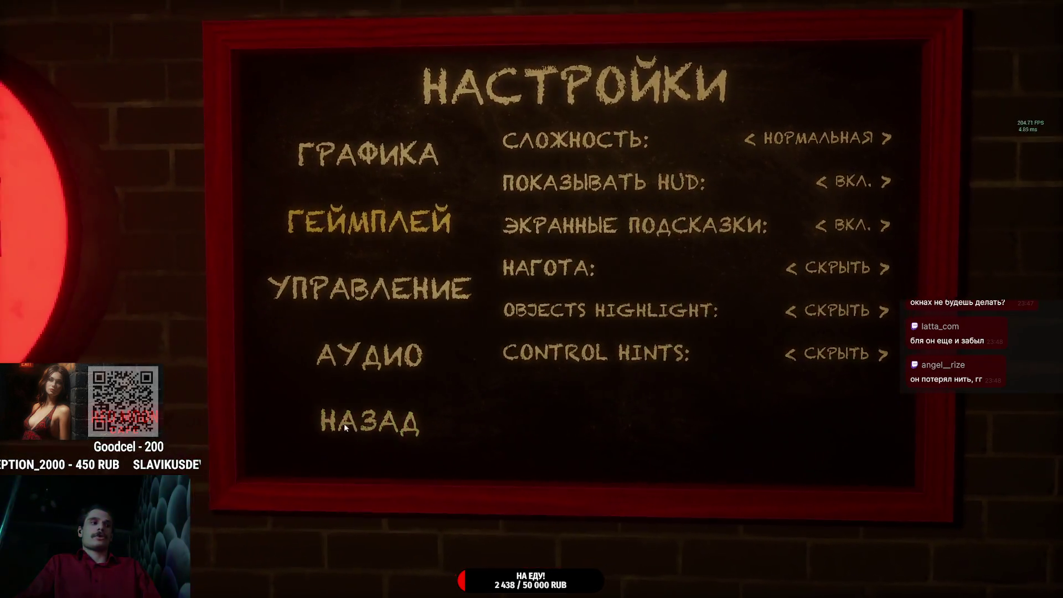
{"action": "left_click", "coordinate": [679, 247]}
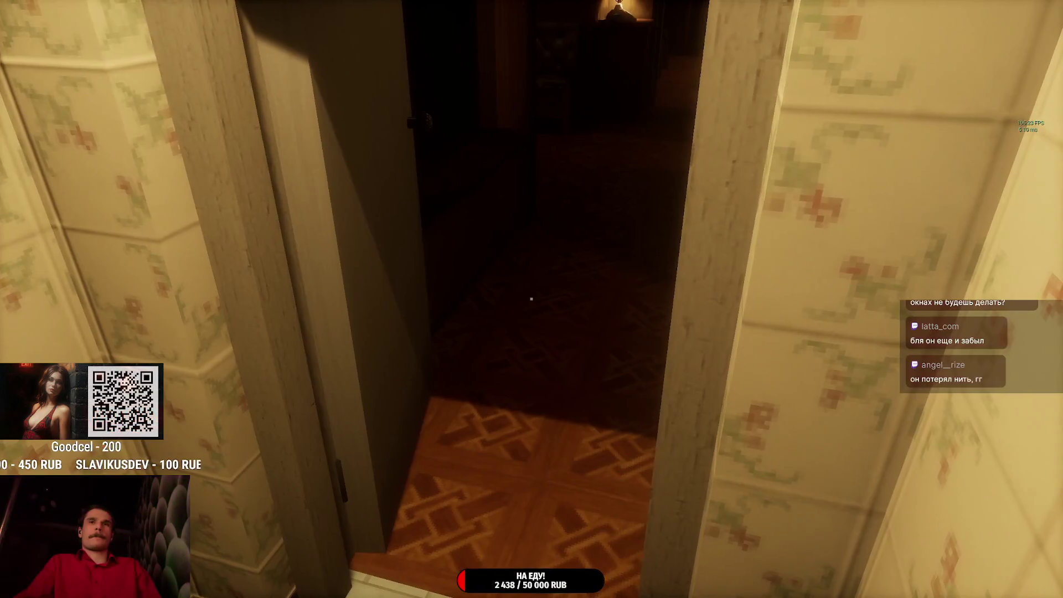
- Walk into the dark room toward the nightstand lamp, pause, and open the Gameplay settings
{"action": "key", "text": "w"}
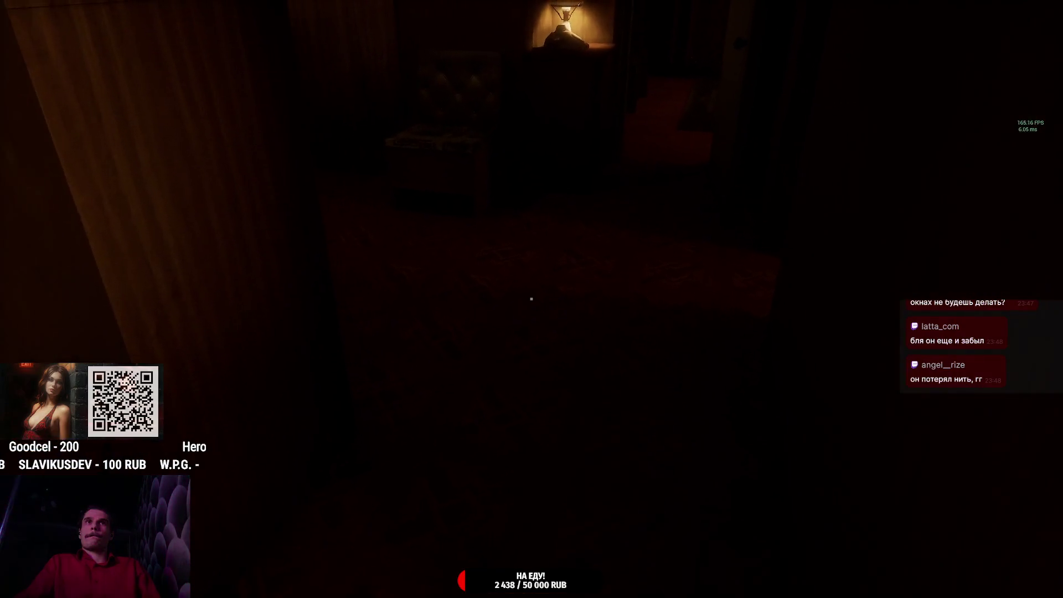
{"action": "key", "text": "w"}
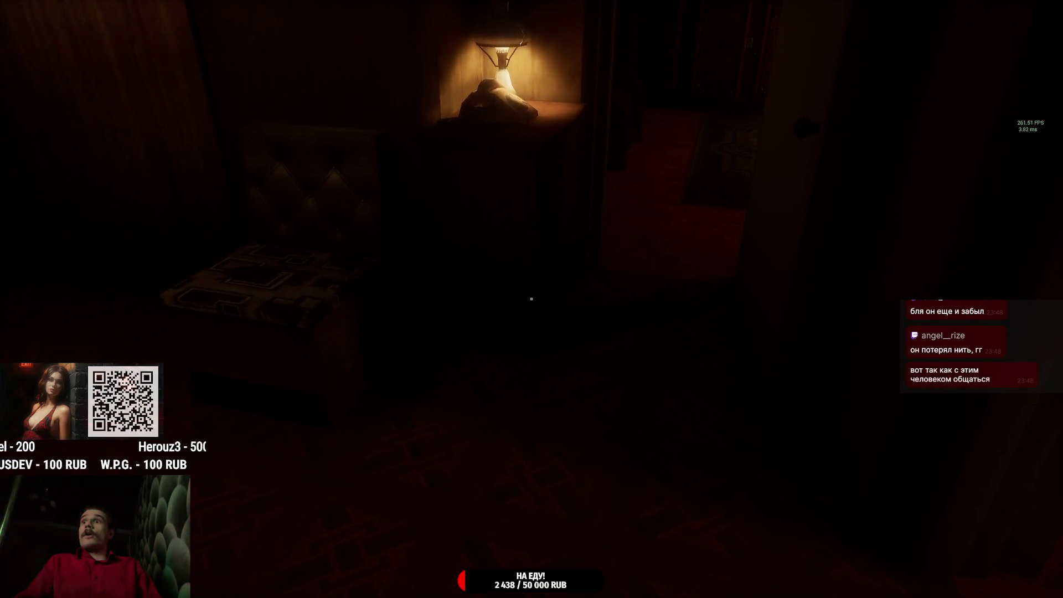
{"action": "key", "text": "w"}
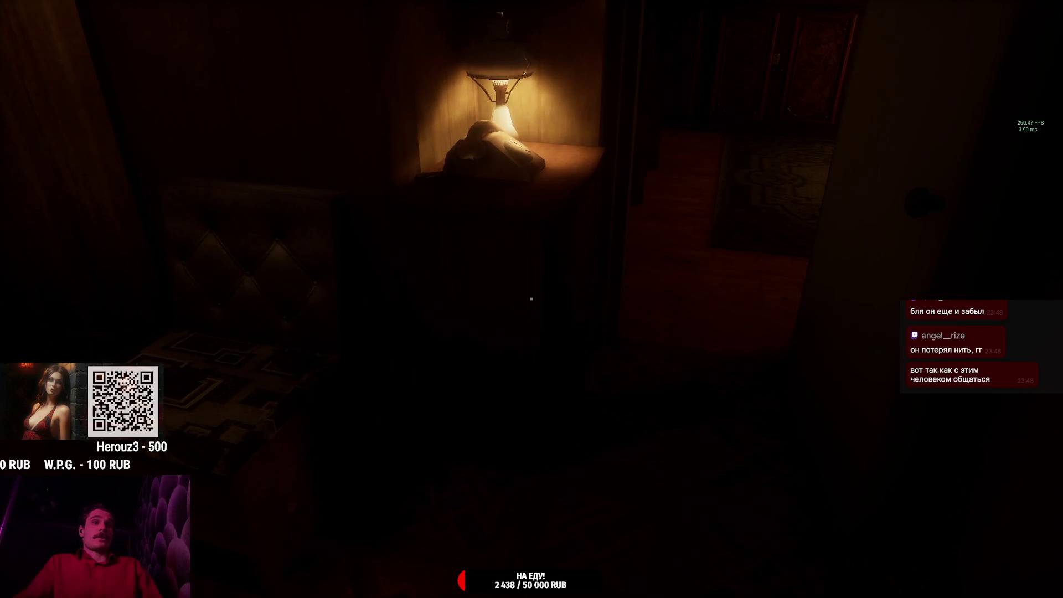
{"action": "key", "text": "Escape"}
{"action": "left_click", "coordinate": [696, 311]}
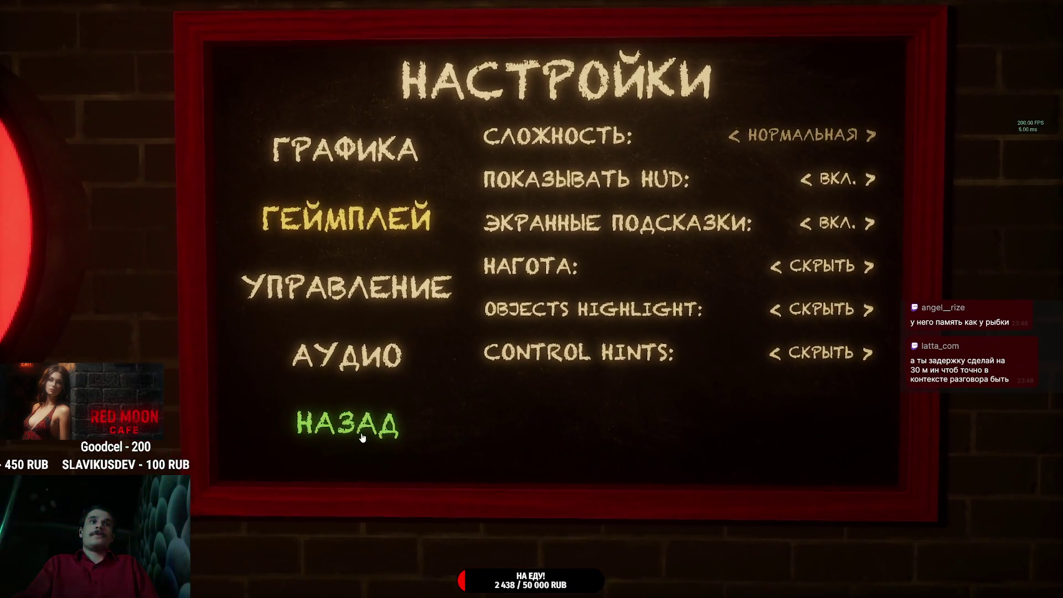
- Resume play and walk past the man through the apartment to the cat's chair
{"action": "left_click", "coordinate": [365, 435]}
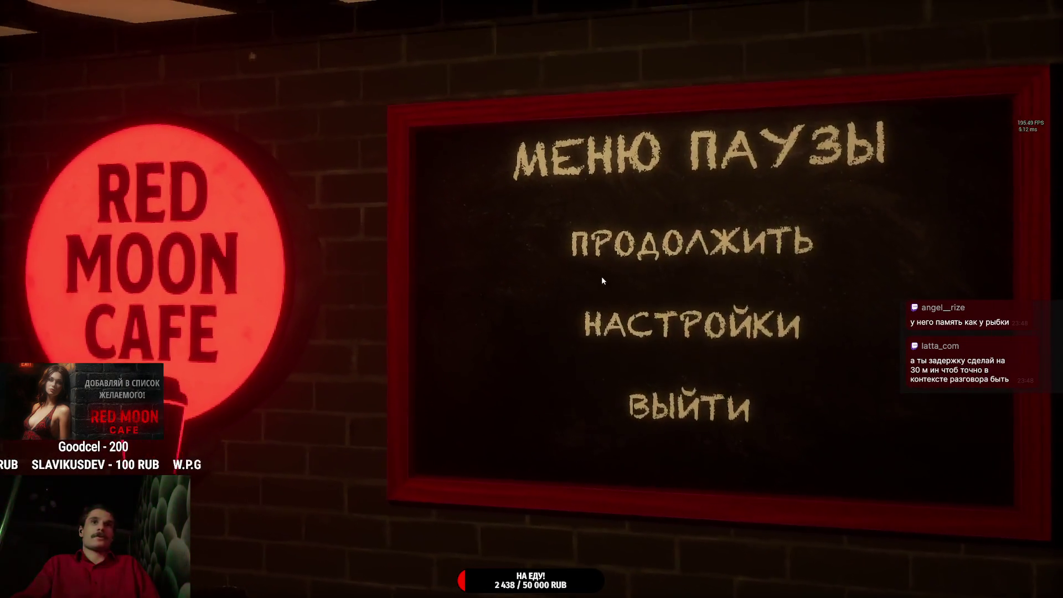
{"action": "key", "text": "Escape"}
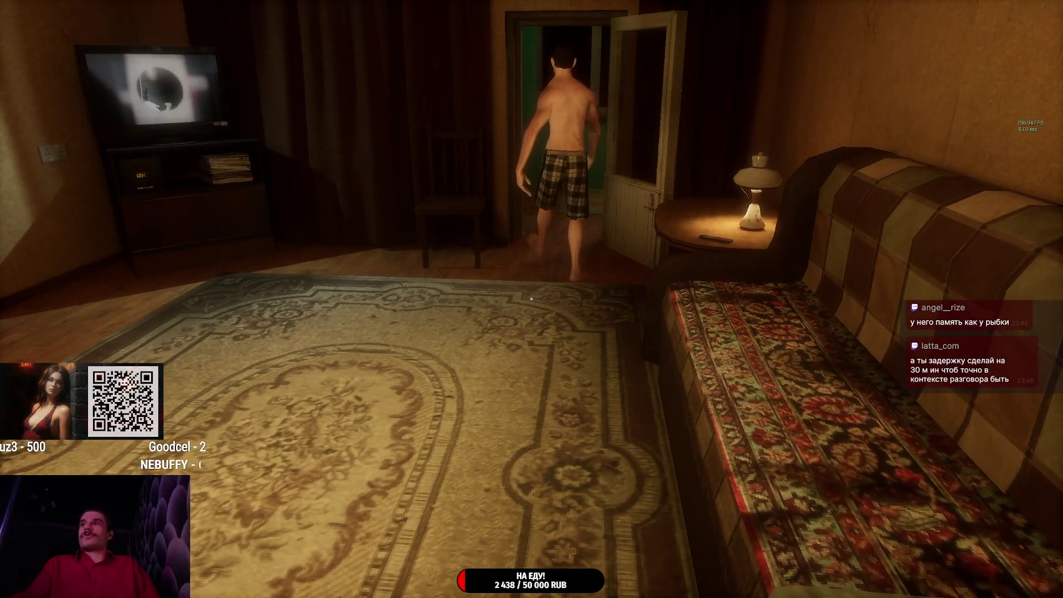
{"action": "key", "text": "w"}
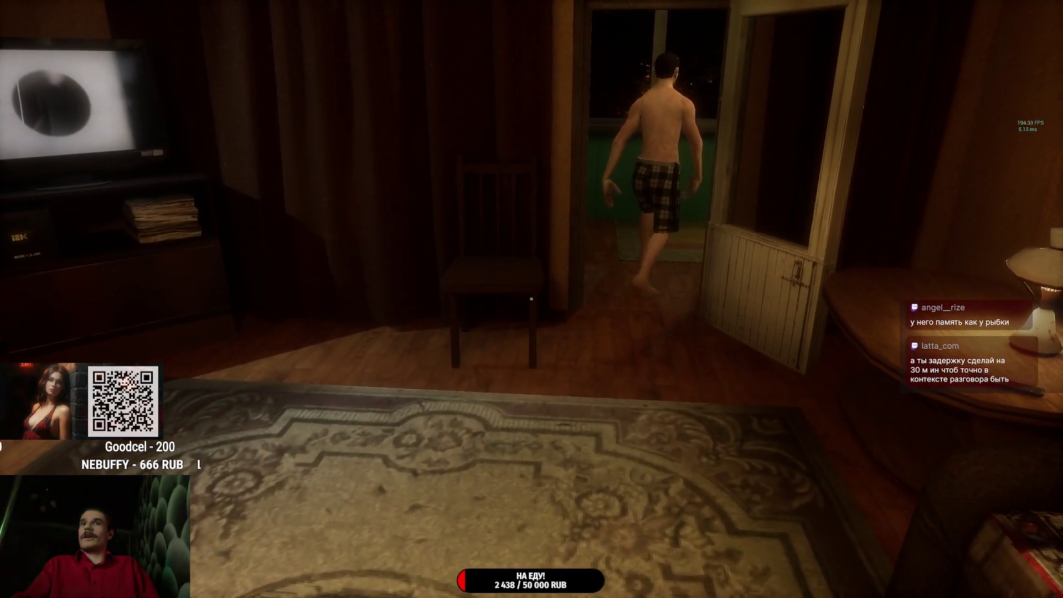
{"action": "key", "text": "w"}
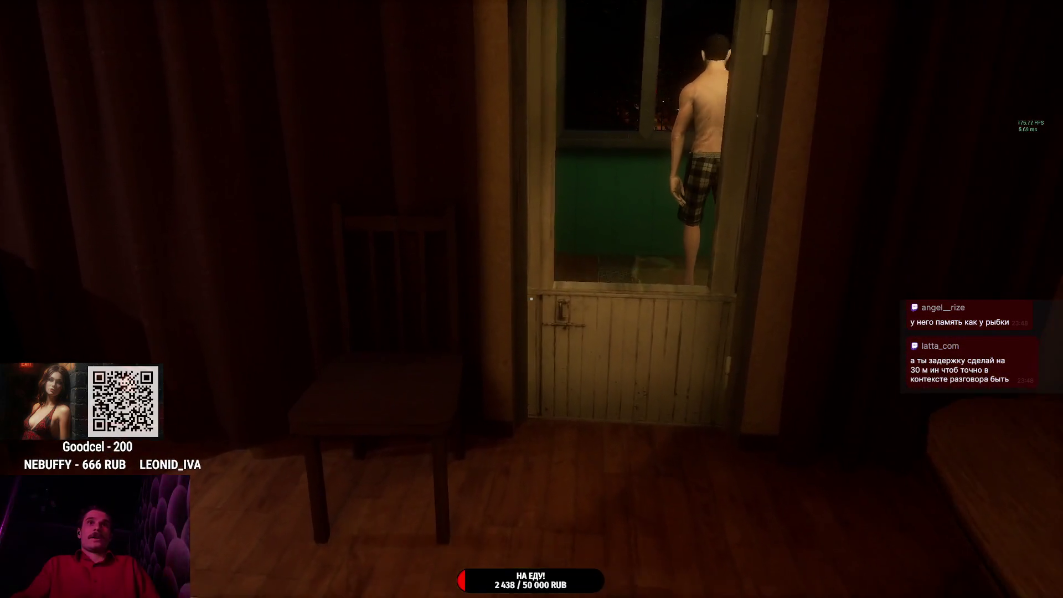
{"action": "key", "text": "w"}
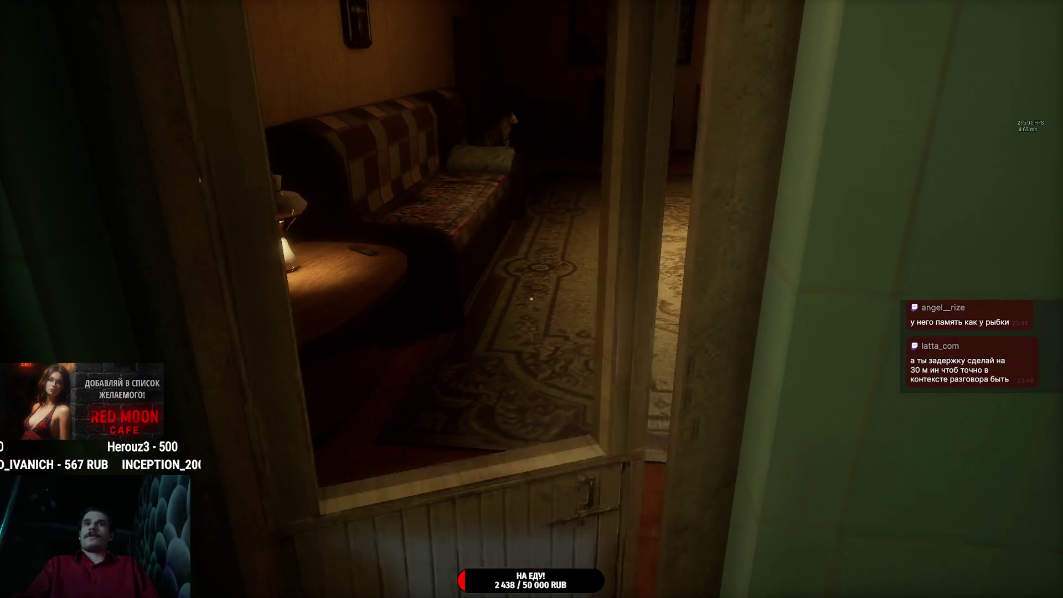
{"action": "key", "text": "w"}
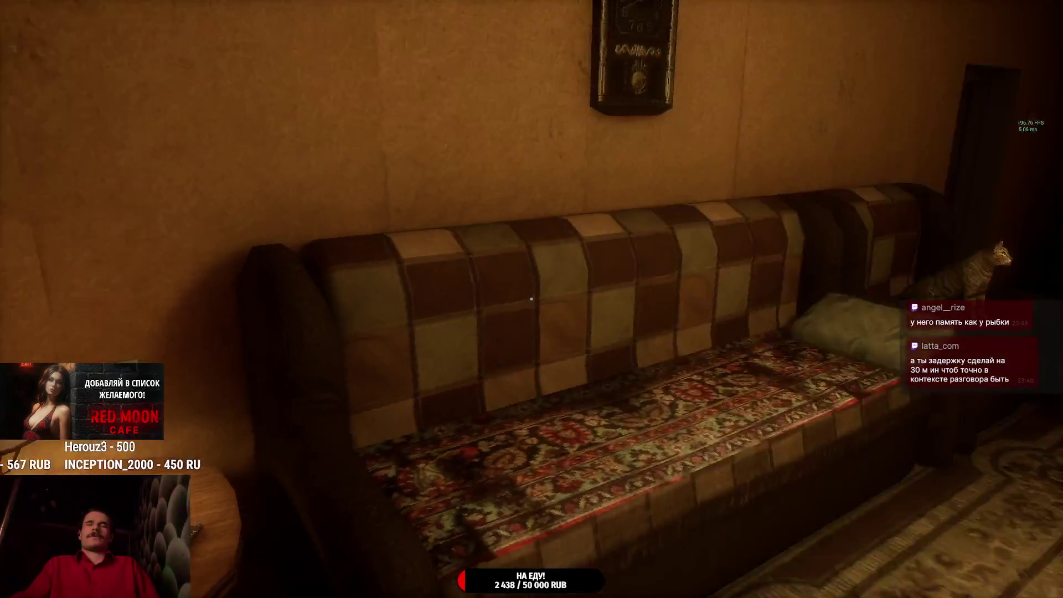
{"action": "key", "text": "w"}
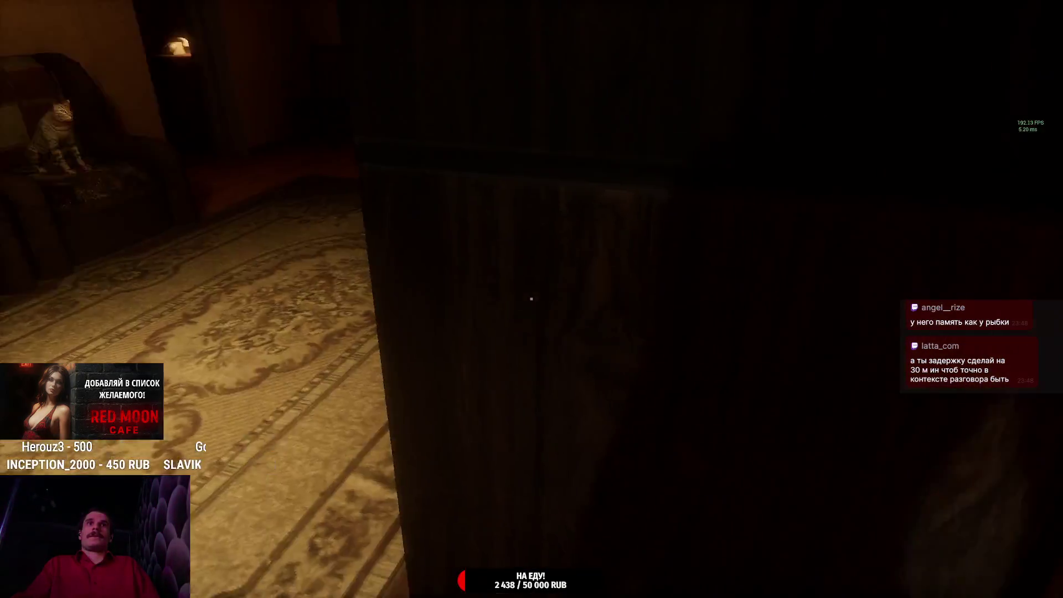
{"action": "key", "text": "w"}
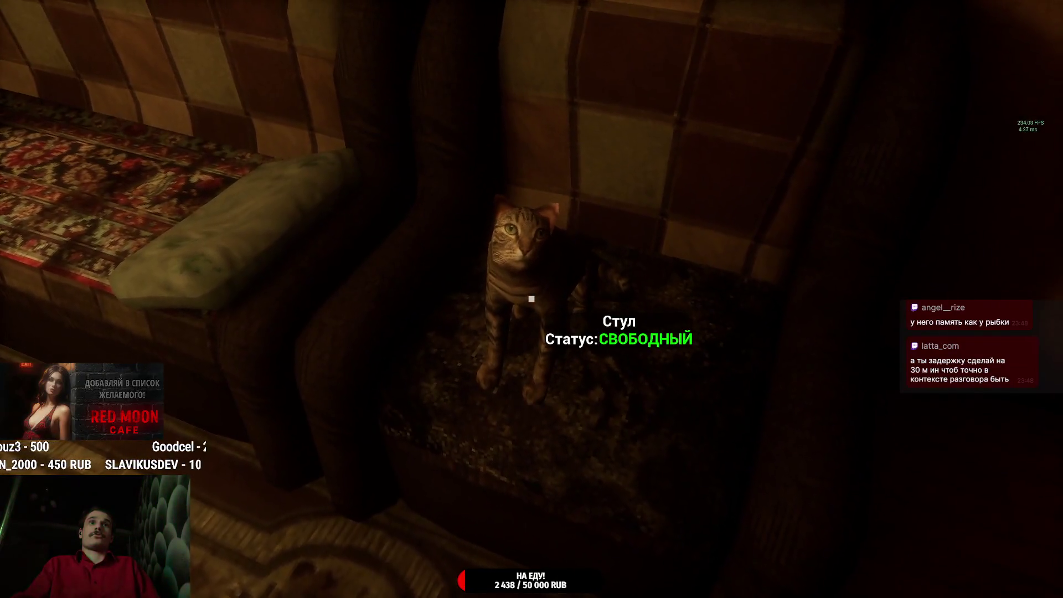
{"action": "key", "text": "w"}
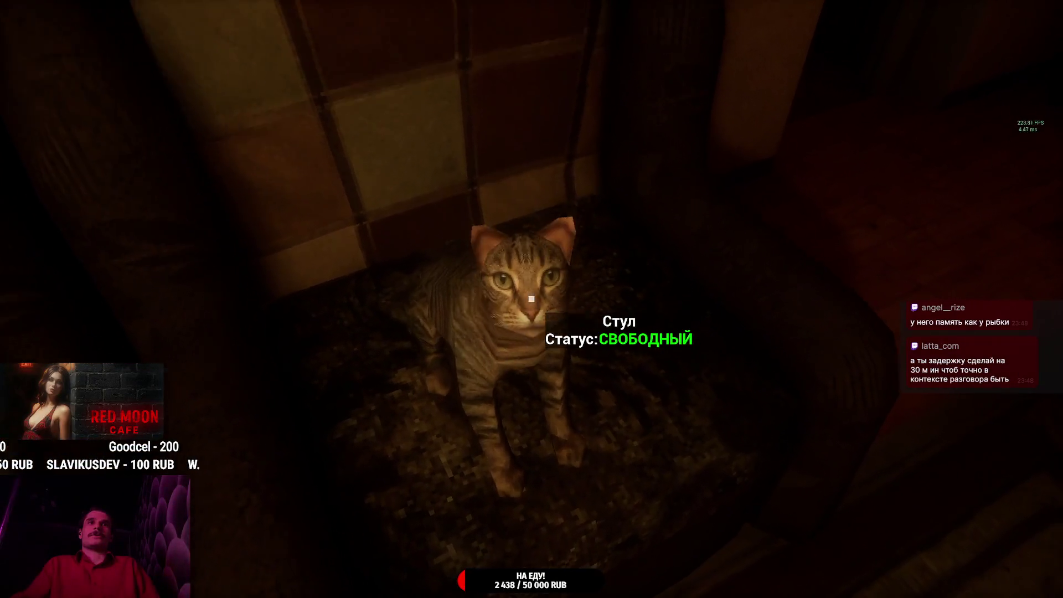
{"action": "key", "text": "w"}
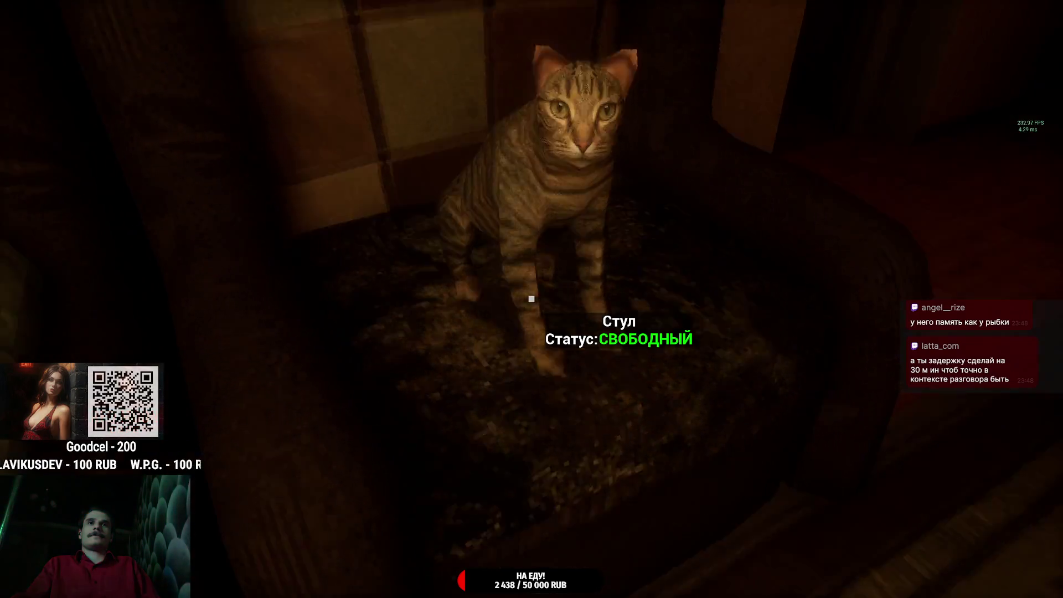
- Sit down on the cat's chair and stand back up
{"action": "key", "text": "e"}
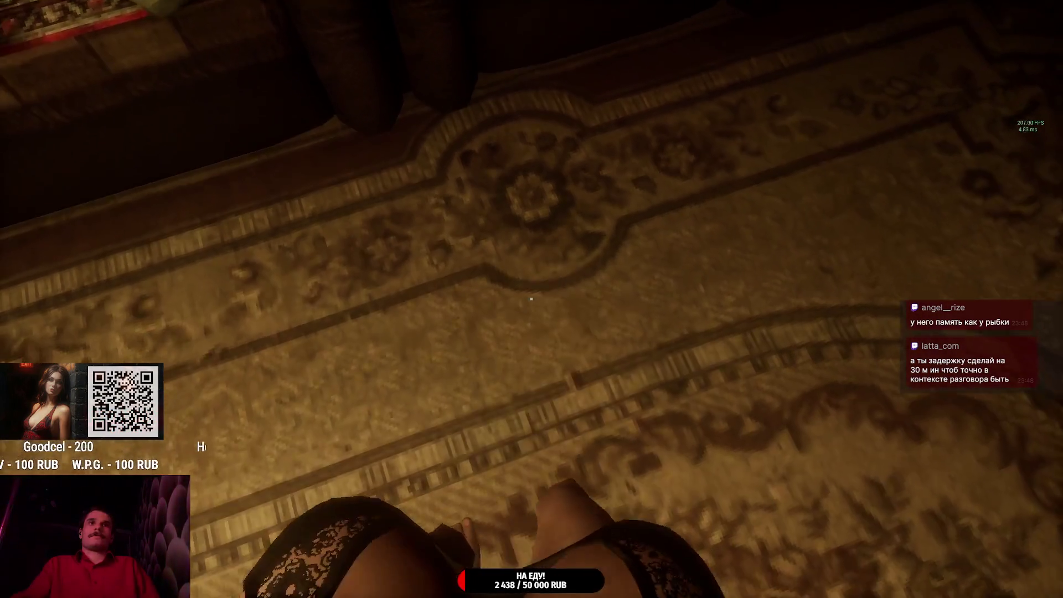
{"action": "key", "text": "e"}
{"action": "key", "text": "w"}
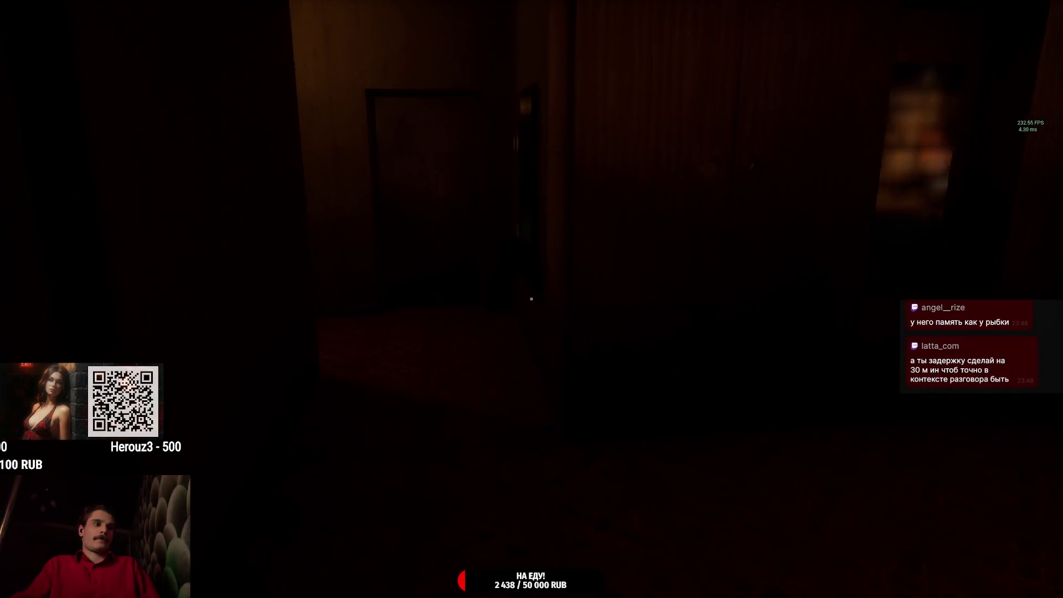
- Go through to the bedroom, switch on the toilet light, and open then close the wardrobe
{"action": "key", "text": "e"}
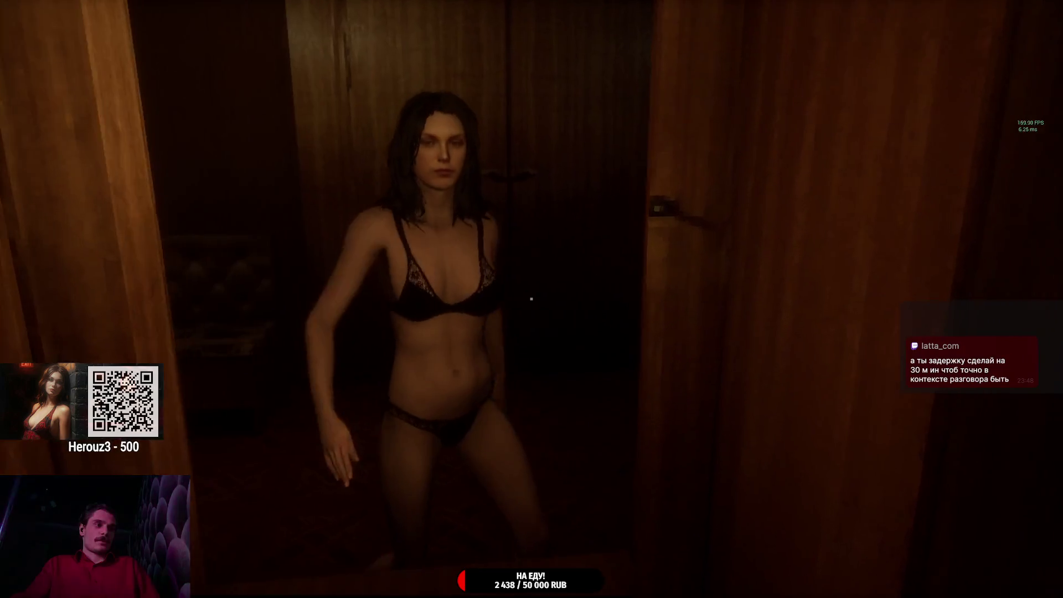
{"action": "key", "text": "w"}
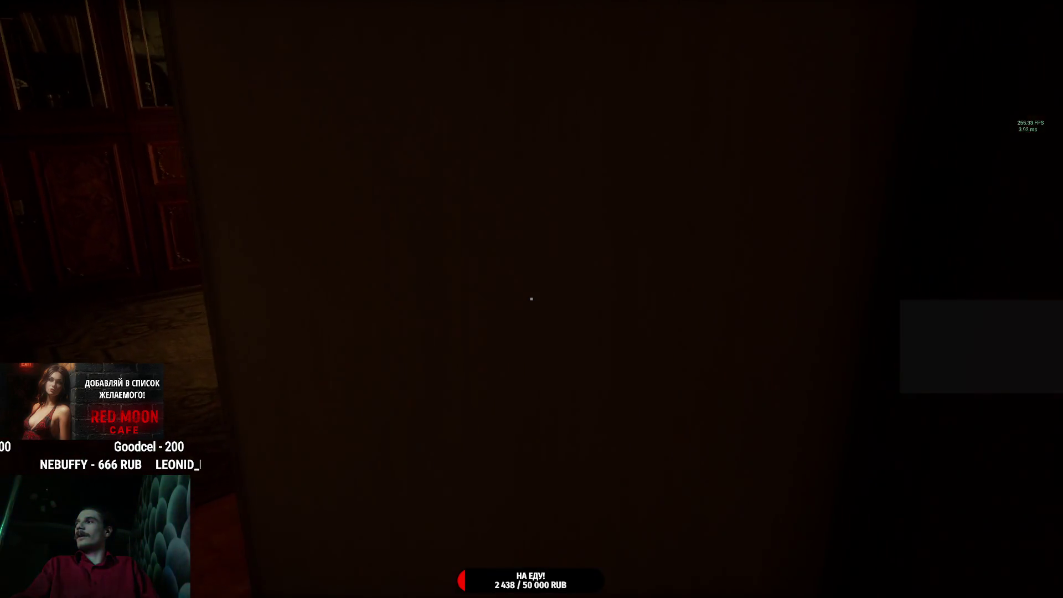
{"action": "key", "text": "w"}
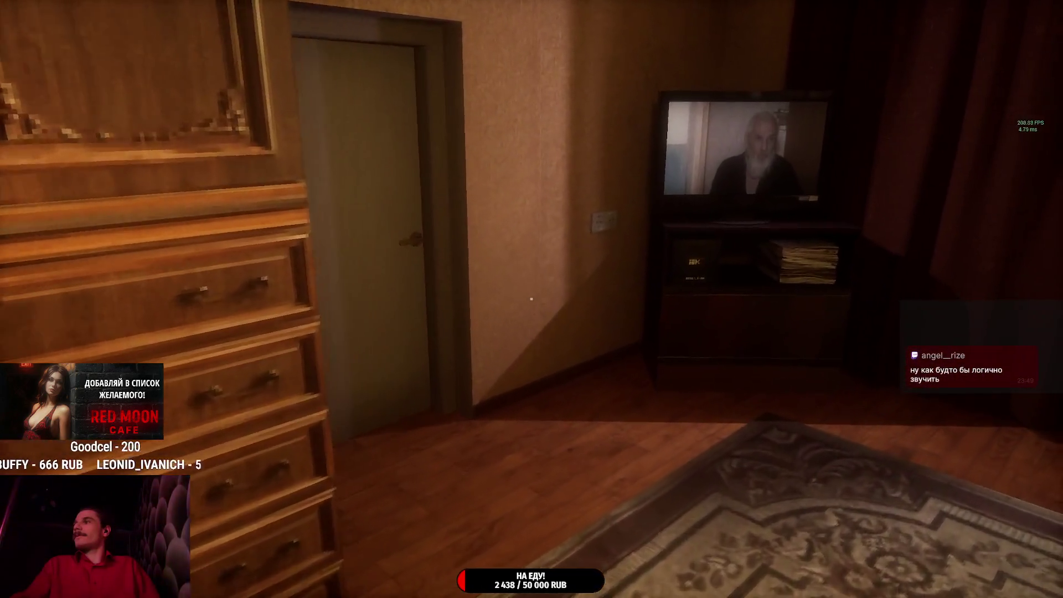
{"action": "key", "text": "e"}
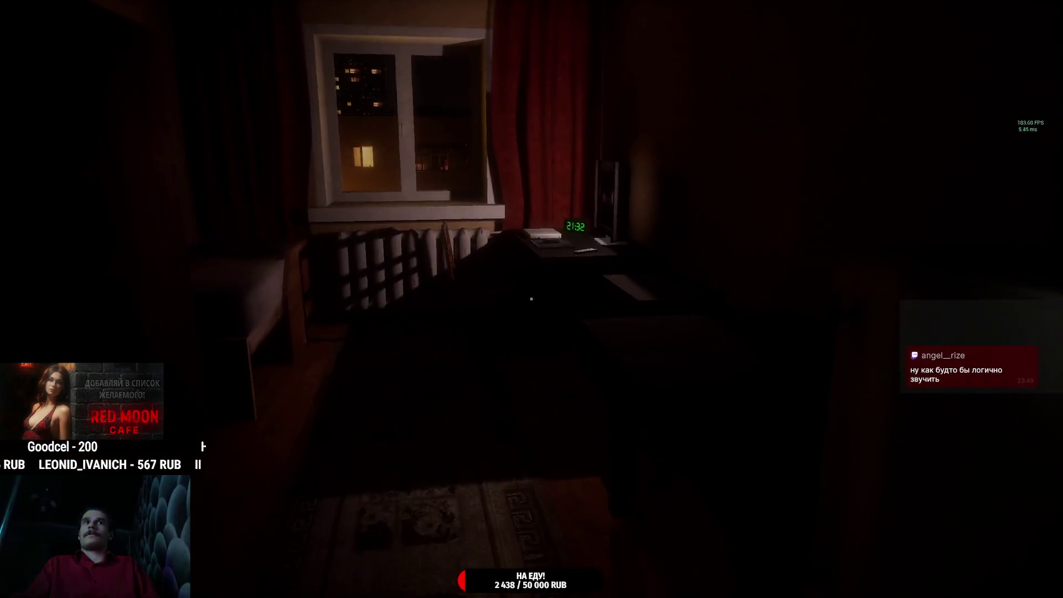
{"action": "key", "text": "e"}
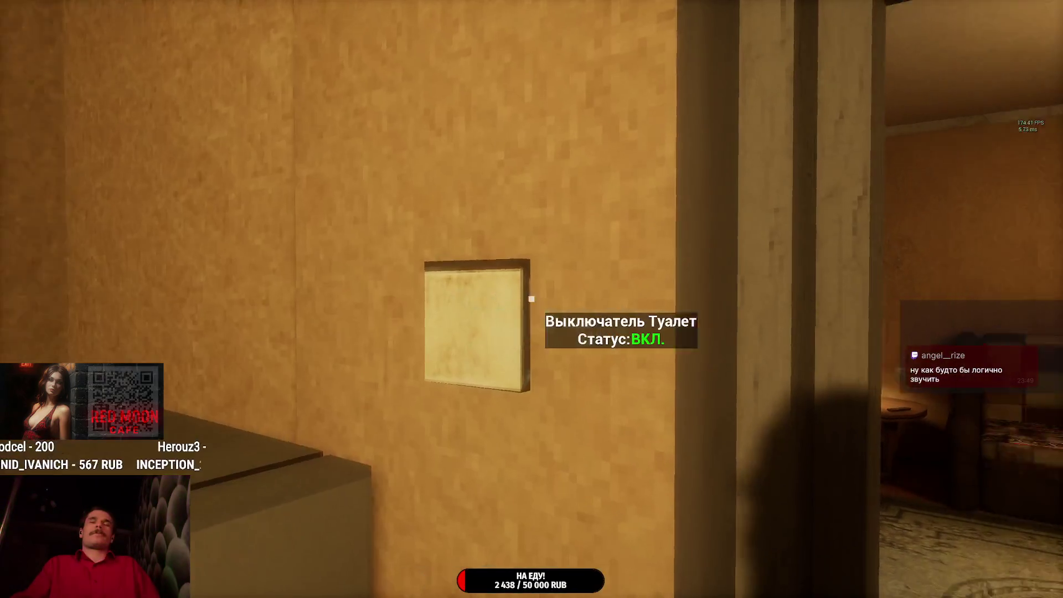
{"action": "key", "text": "e"}
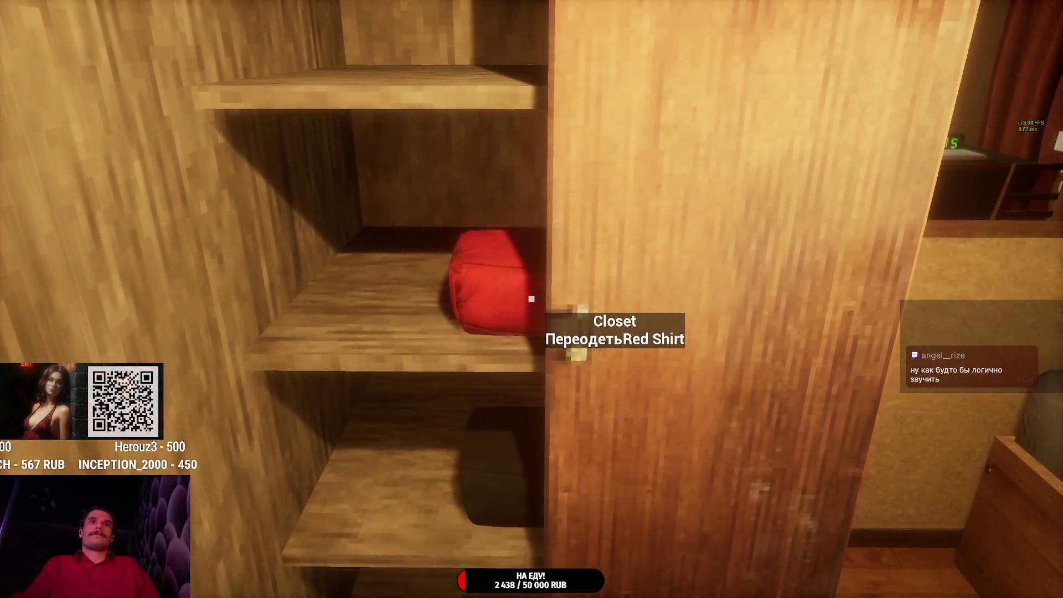
{"action": "key", "text": "e"}
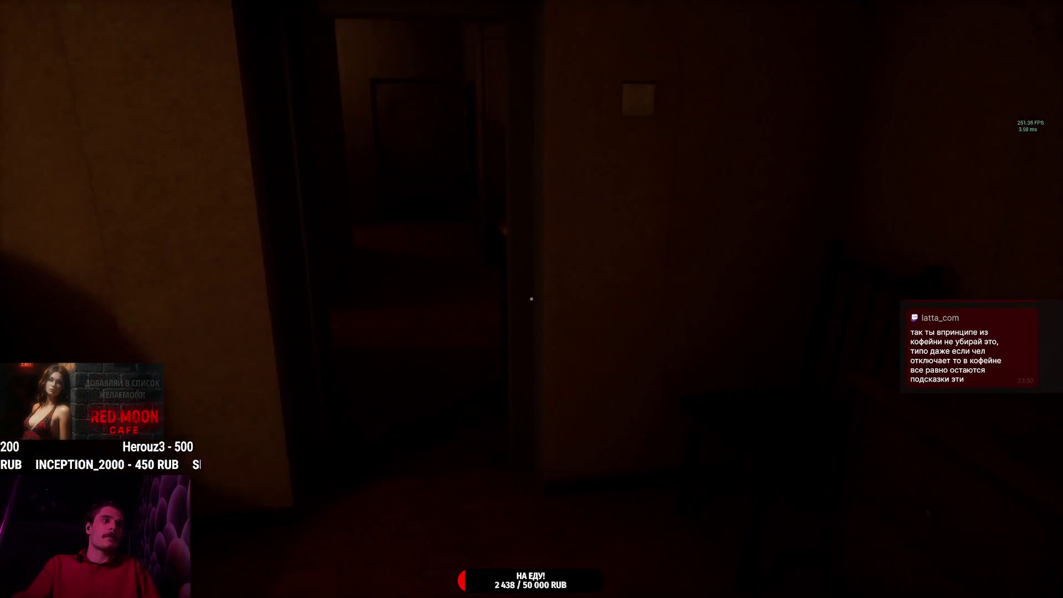
- Walk down the dark hallway, open the door and switch the toilet light on
{"action": "key", "text": "w"}
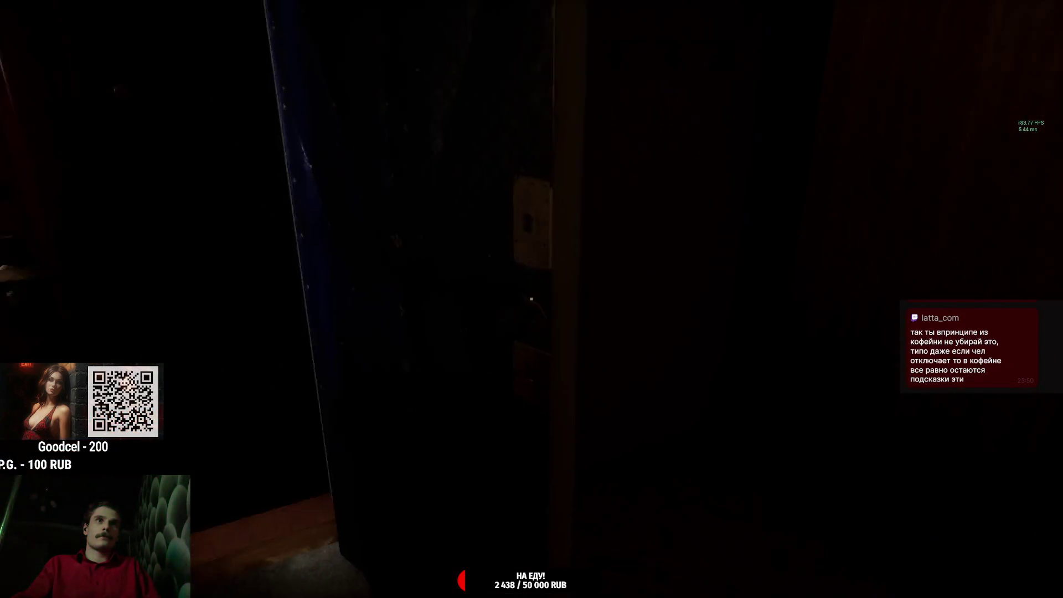
{"action": "left_click", "coordinate": [531, 299]}
{"action": "key", "text": "w"}
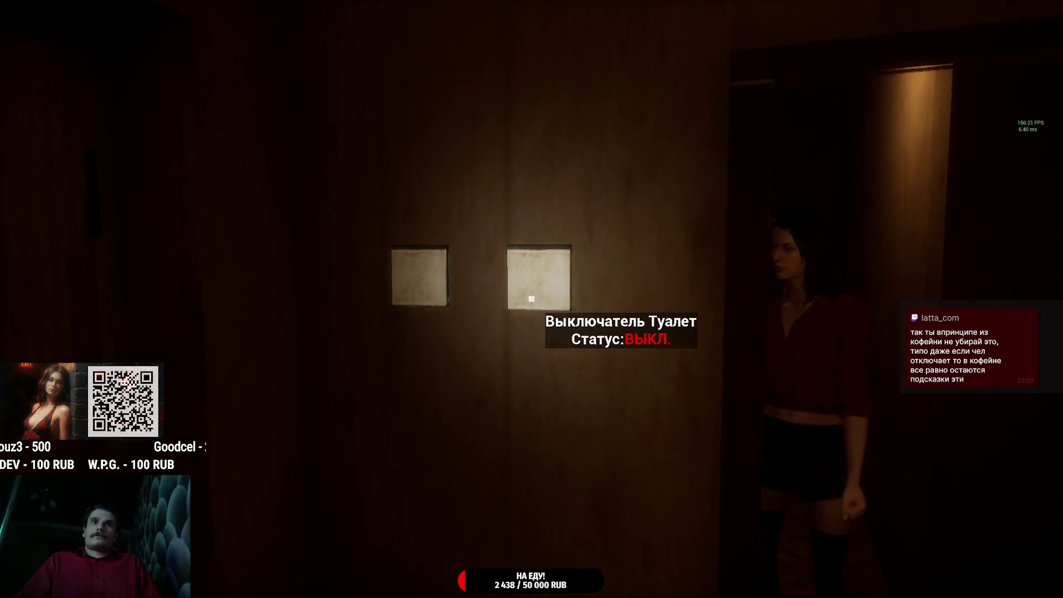
{"action": "left_click", "coordinate": [531, 299]}
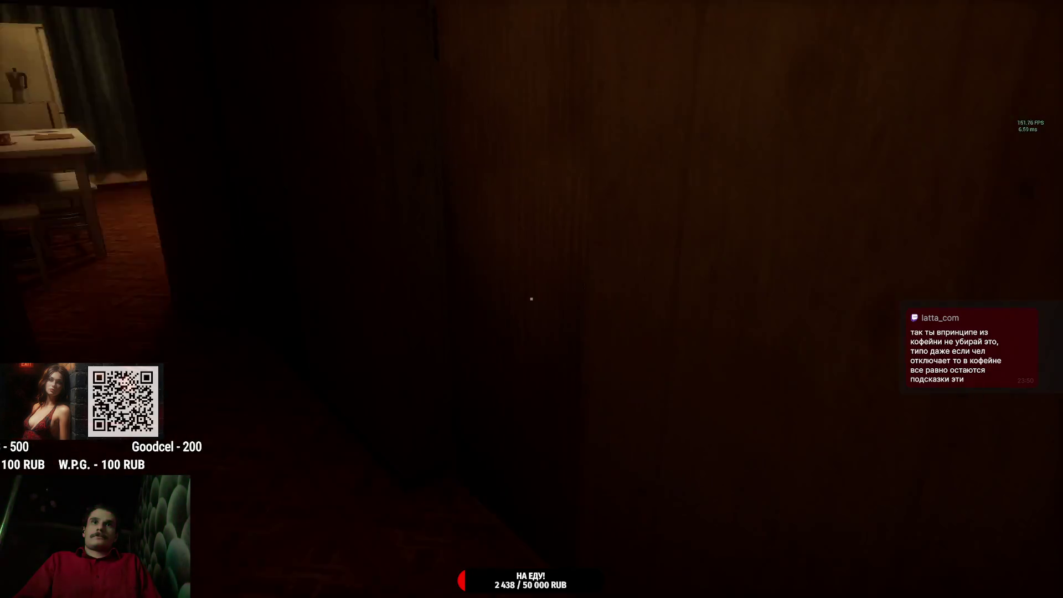
- Cross the kitchen and corridor to the front door and open it onto the stairwell
{"action": "key", "text": "w"}
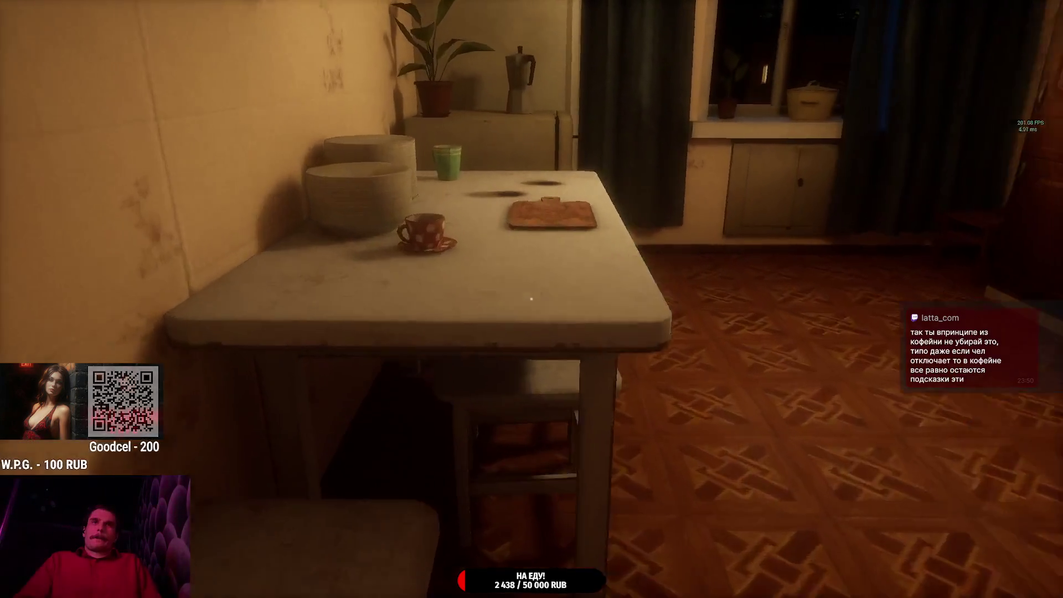
{"action": "key", "text": "w"}
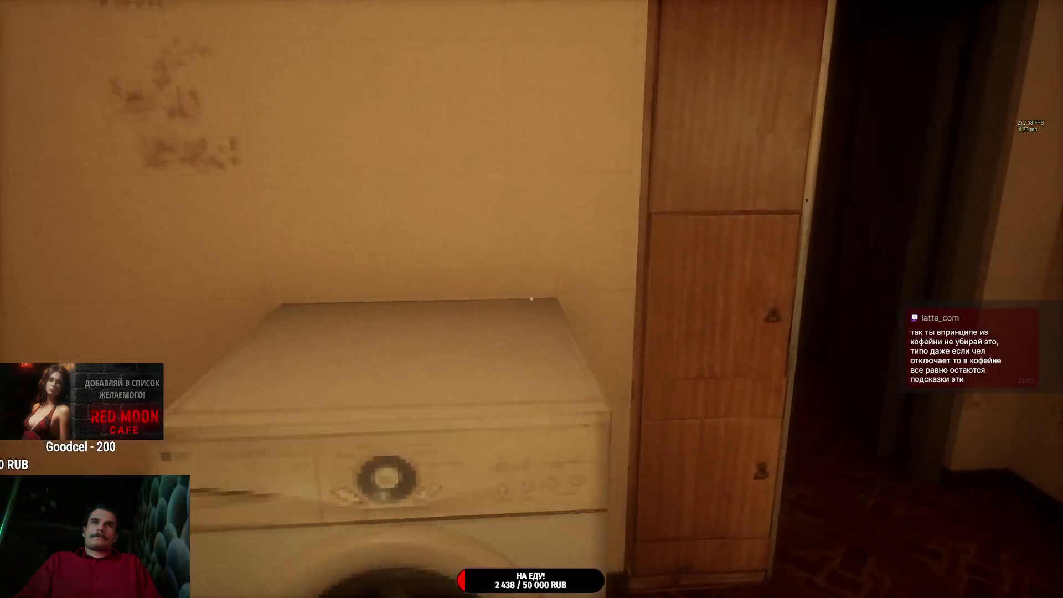
{"action": "key", "text": "w"}
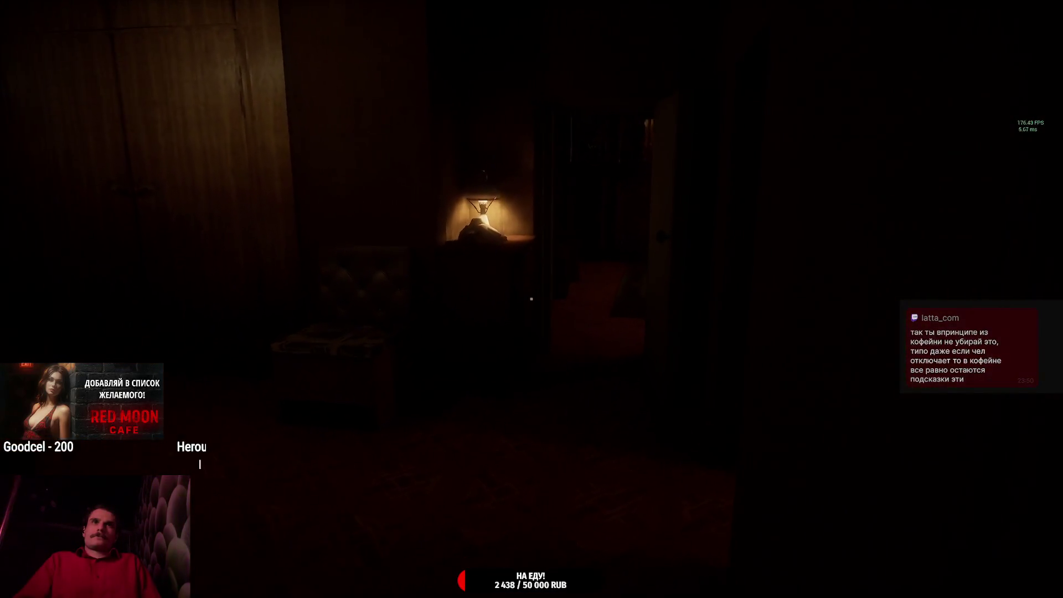
{"action": "key", "text": "w"}
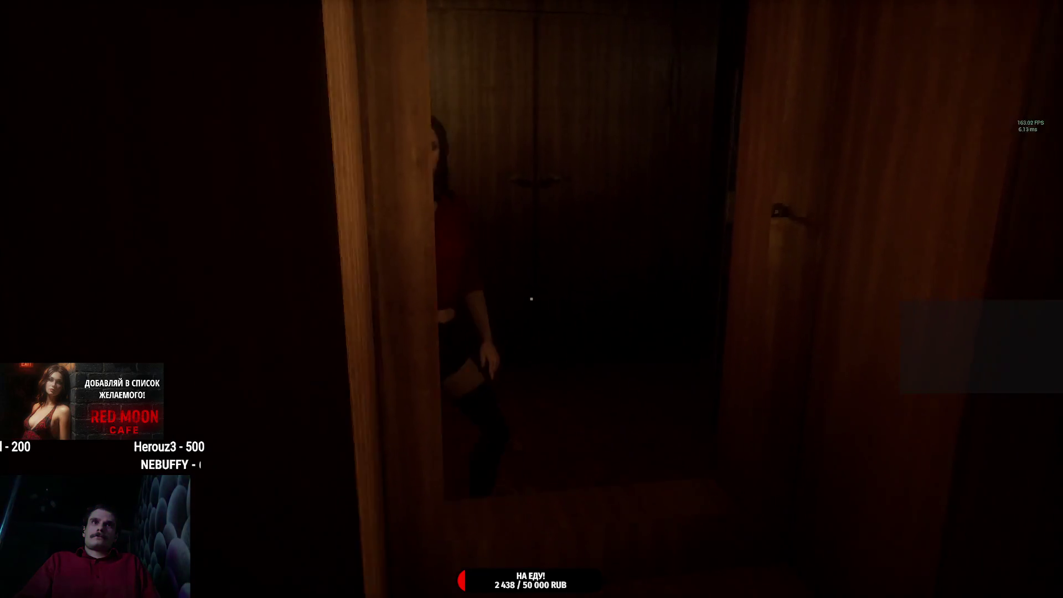
{"action": "key", "text": "w"}
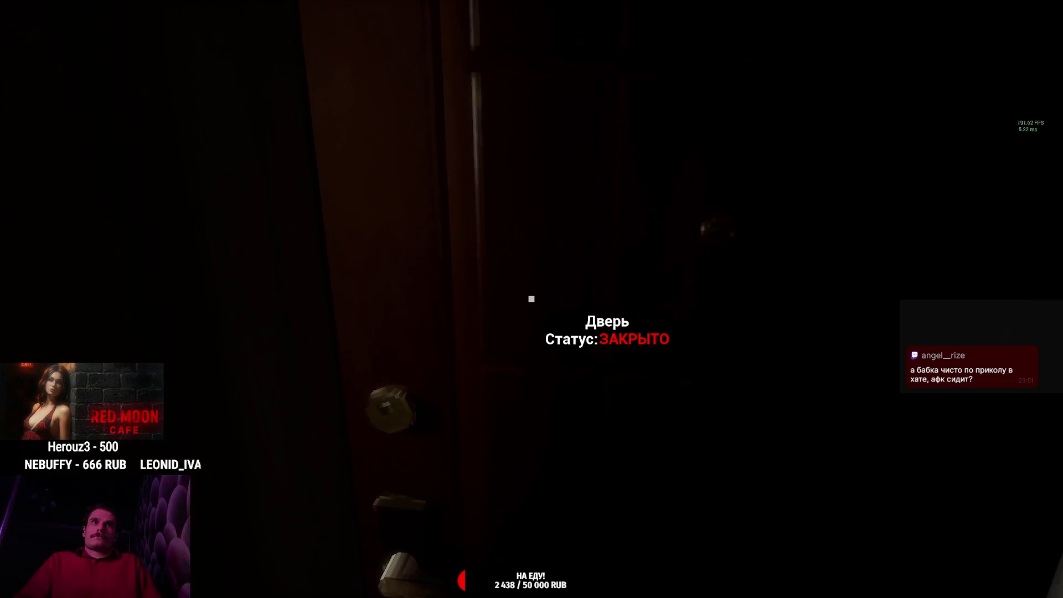
{"action": "key", "text": "e"}
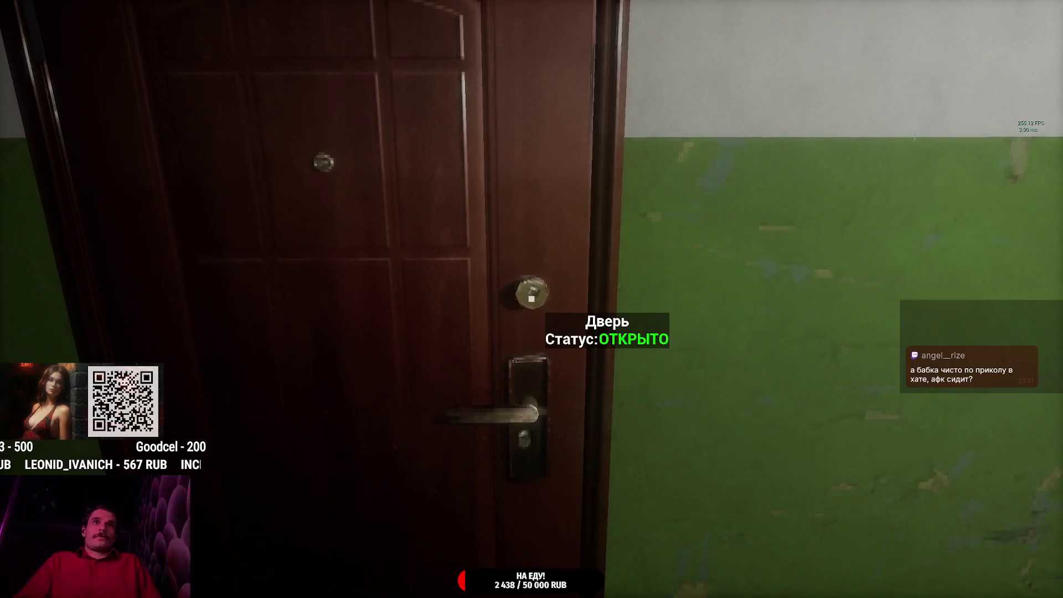
- Take the key bunch with the blue fob and lock the apartment door
{"action": "key", "text": "Tab"}
{"action": "left_click", "coordinate": [483, 532]}
{"action": "left_click", "coordinate": [514, 490]}
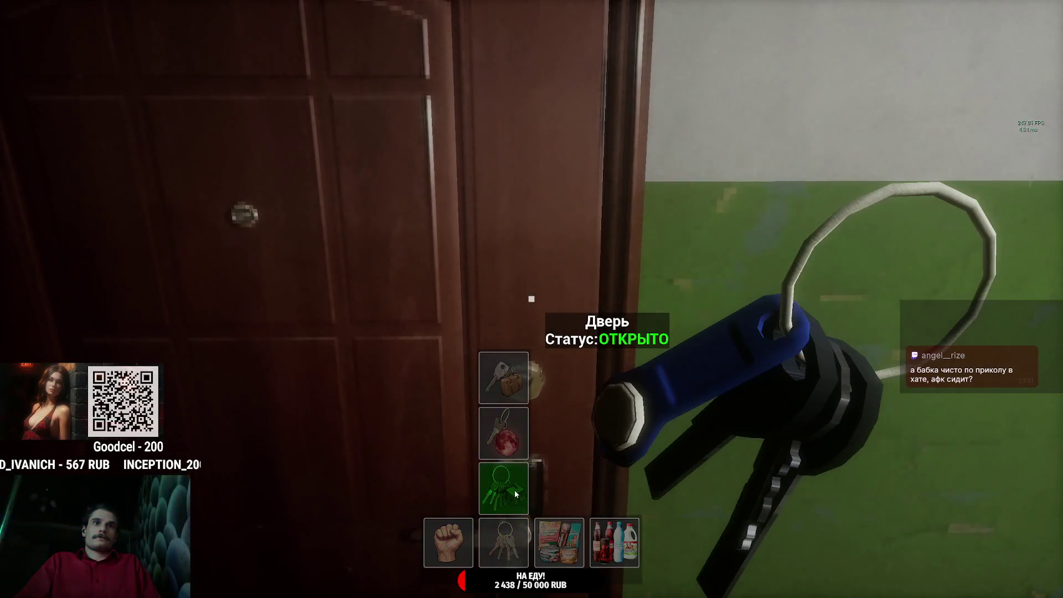
{"action": "key", "text": "Tab"}
{"action": "left_click", "coordinate": [531, 299]}
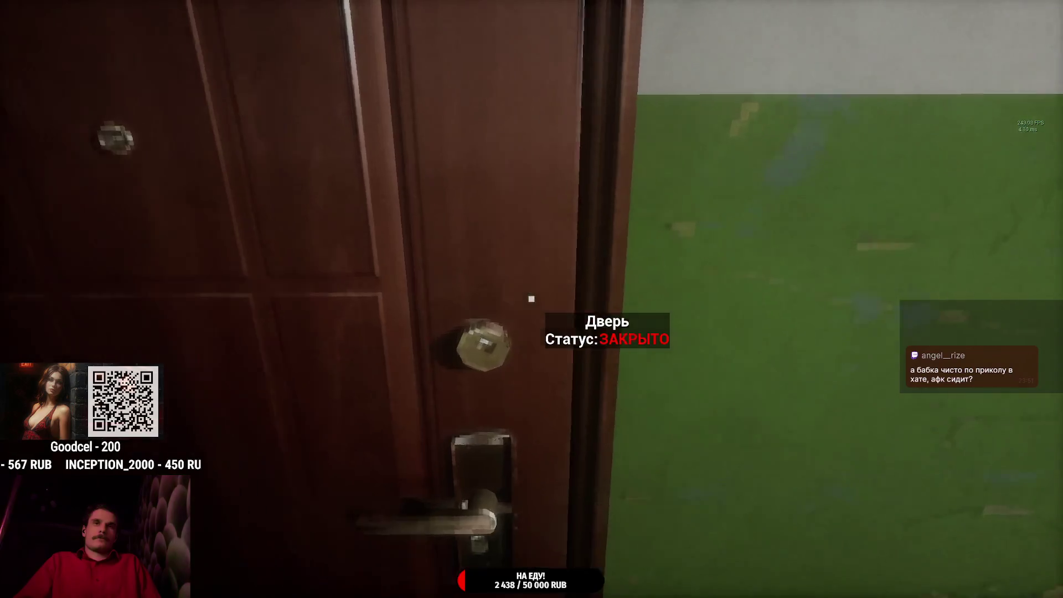
- Walk through the far door into the corridor and call the elevator
{"action": "key", "text": "w"}
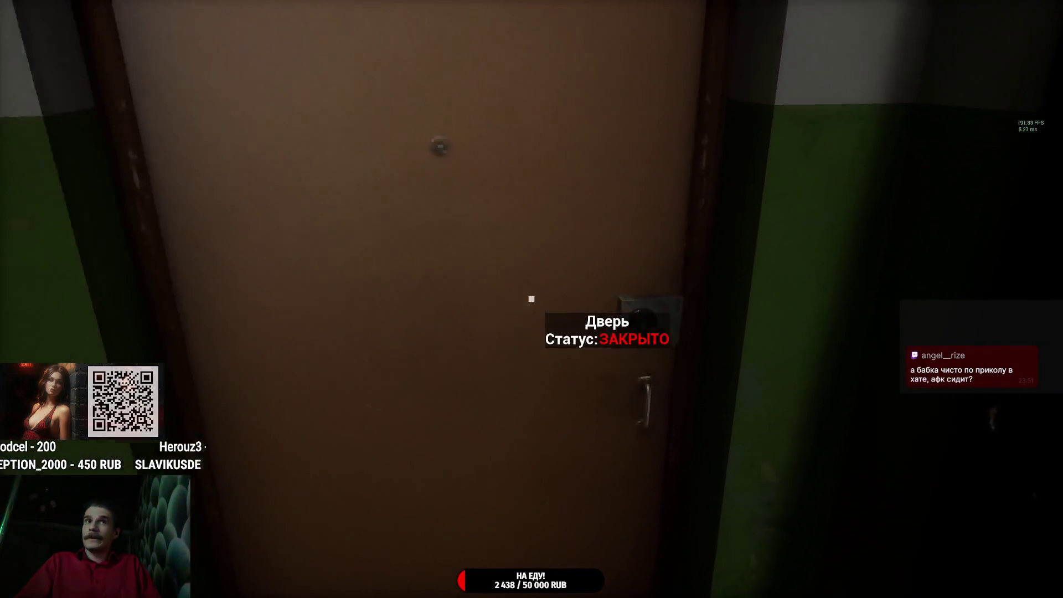
{"action": "left_click", "coordinate": [532, 299]}
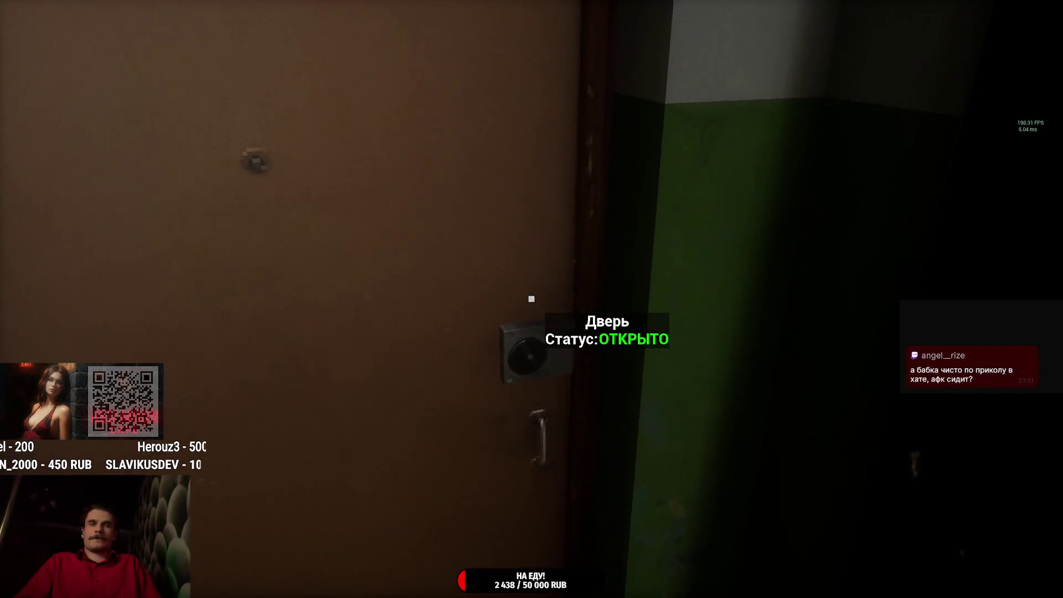
{"action": "left_click", "coordinate": [531, 299]}
{"action": "key", "text": "w"}
{"action": "key", "text": "w"}
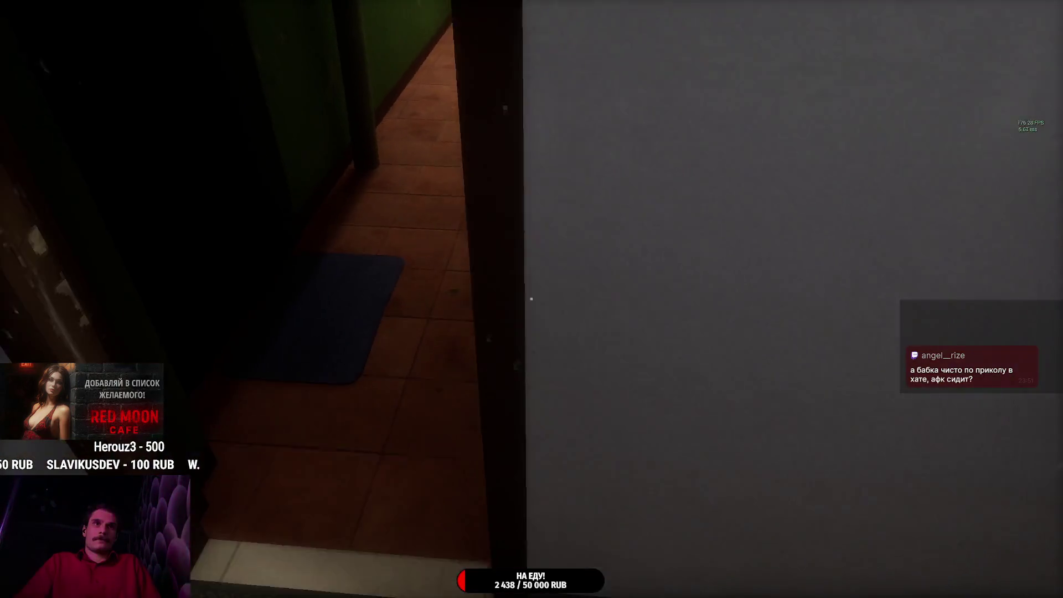
{"action": "key", "text": "w"}
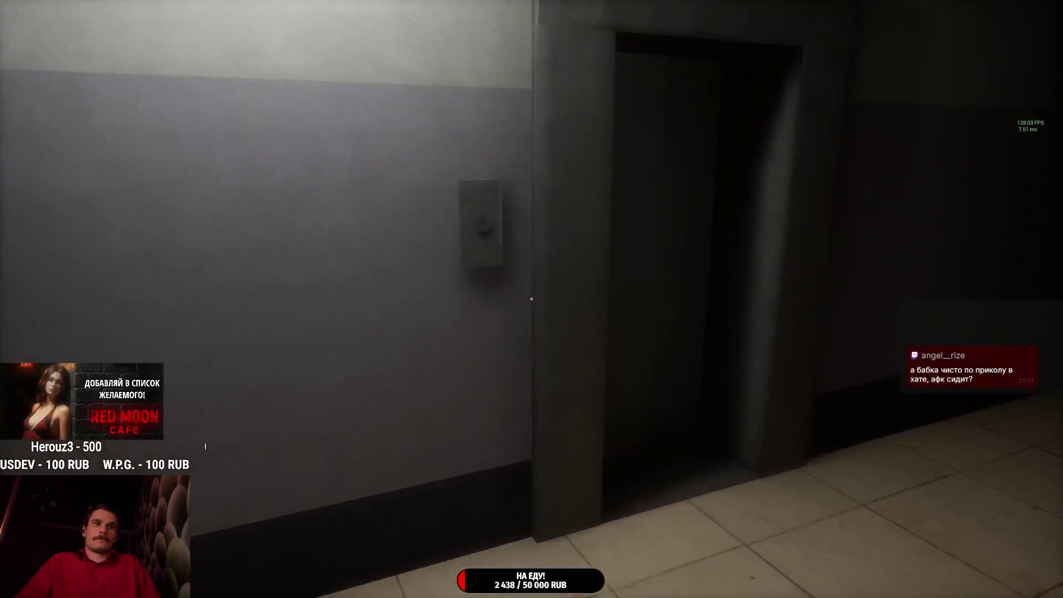
{"action": "key", "text": "w"}
{"action": "left_click", "coordinate": [531, 299]}
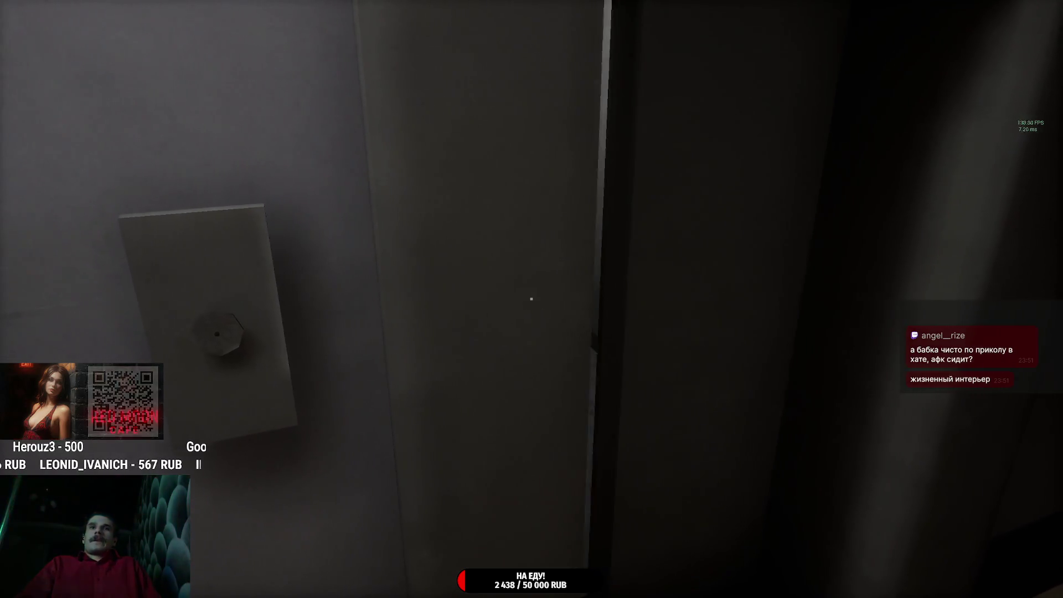
- Ride the elevator down to the first floor and step out into the hallway
{"action": "key", "text": "w"}
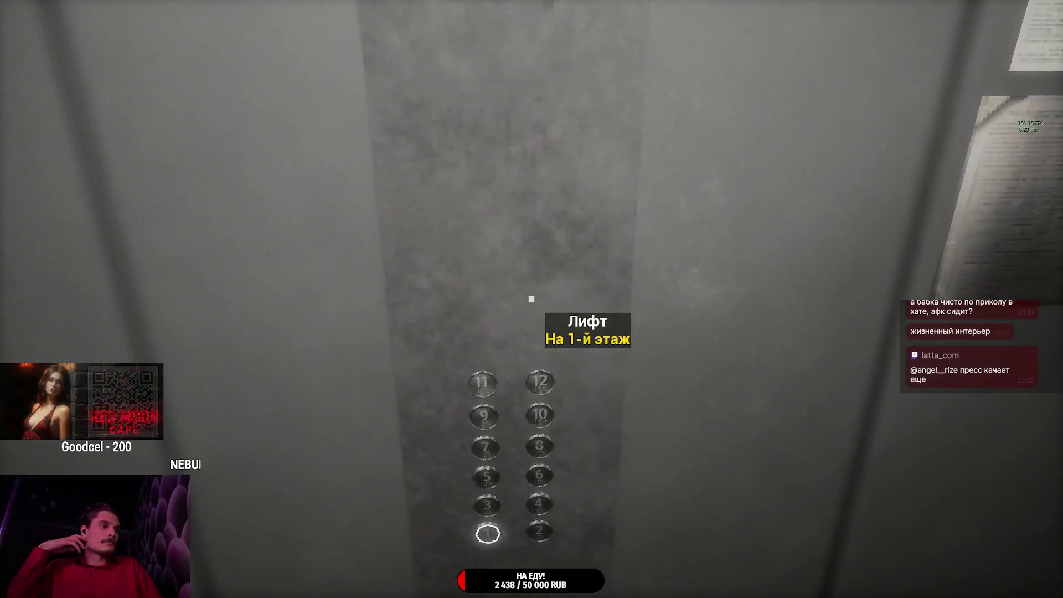
{"action": "left_click", "coordinate": [531, 299]}
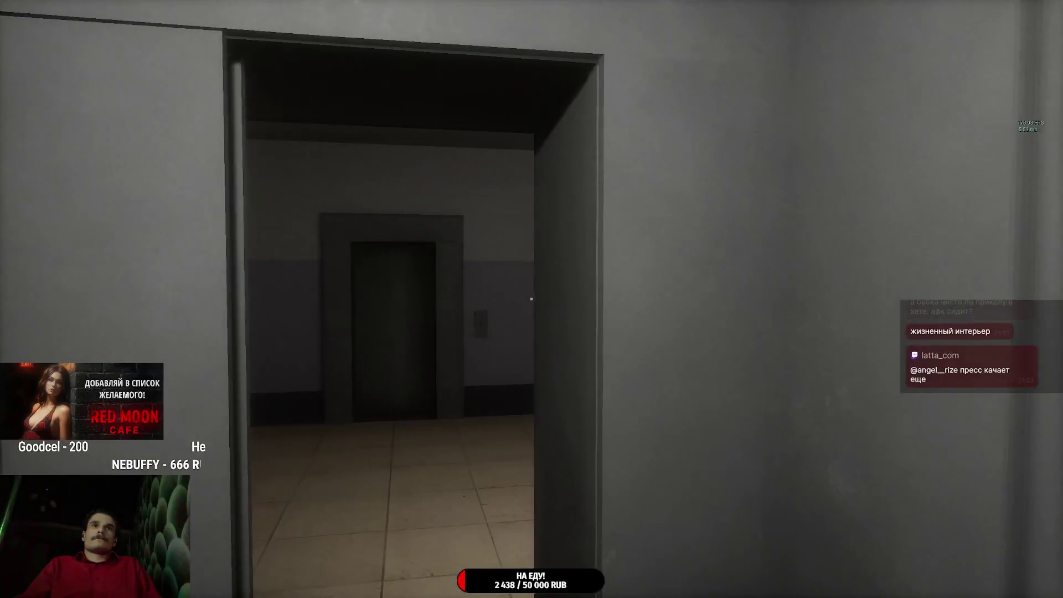
{"action": "key", "text": "w"}
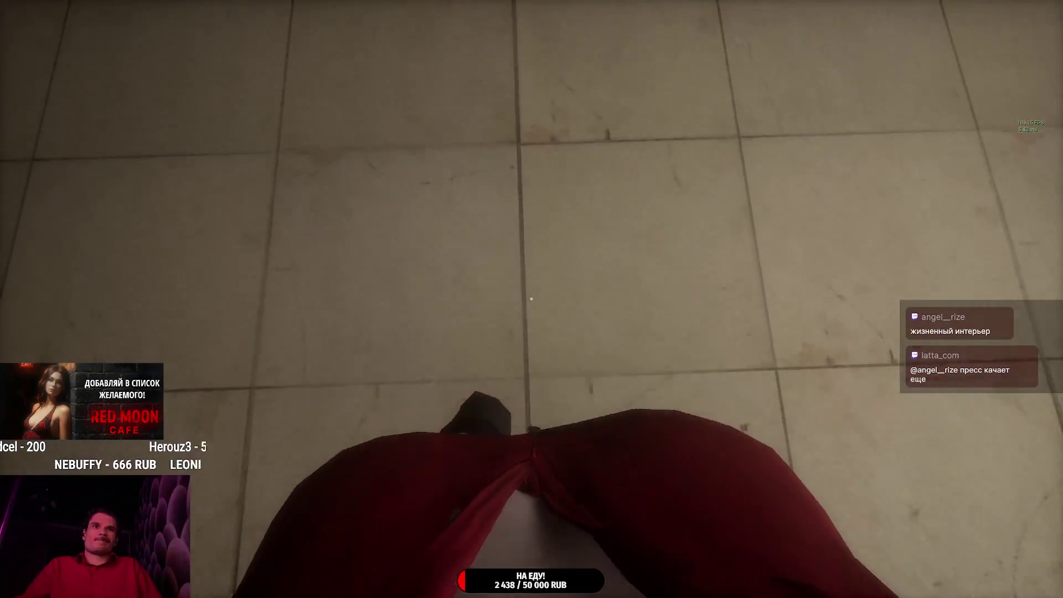
- Walk down the mailbox corridor and exit the building onto the night street
{"action": "key", "text": "w"}
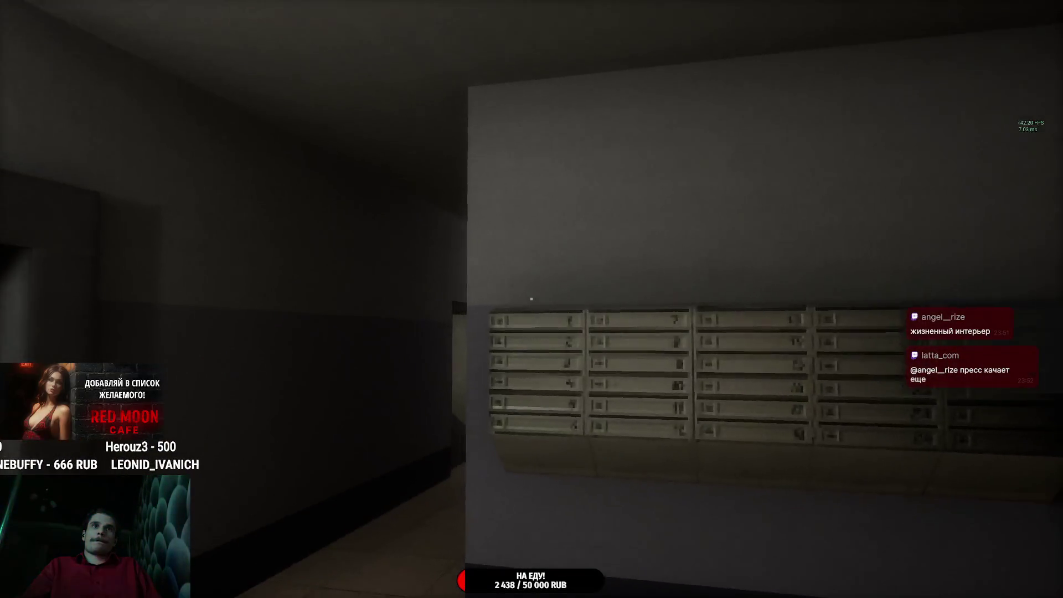
{"action": "key", "text": "w"}
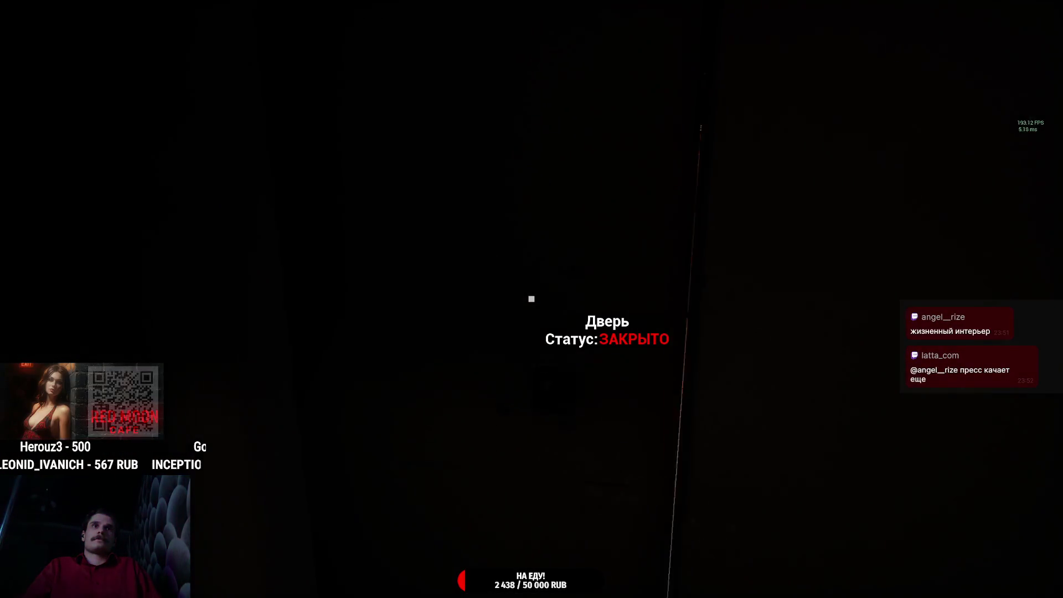
{"action": "key", "text": "e"}
{"action": "key", "text": "w"}
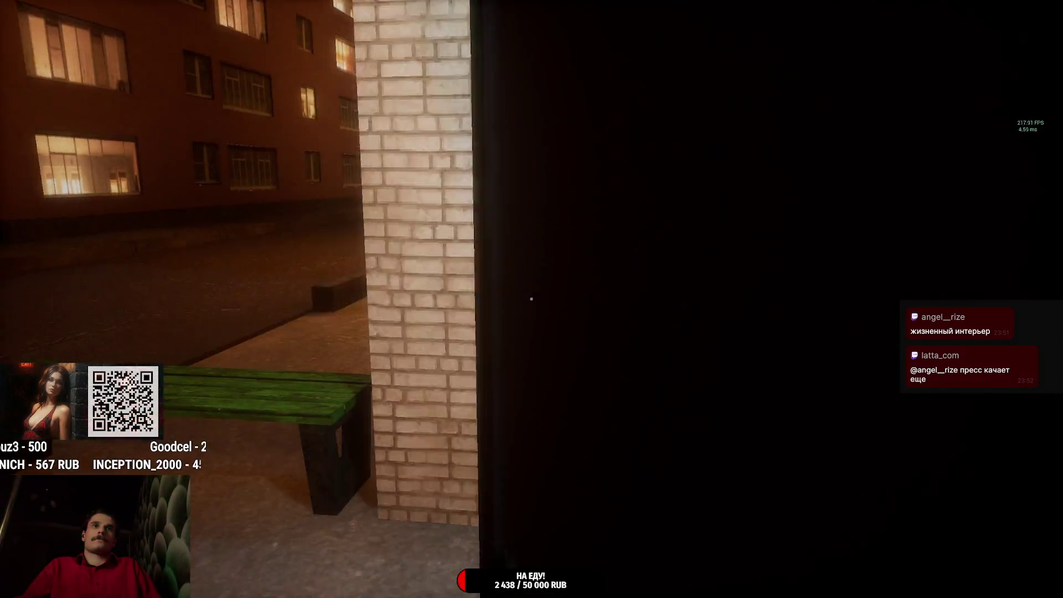
{"action": "key", "text": "w"}
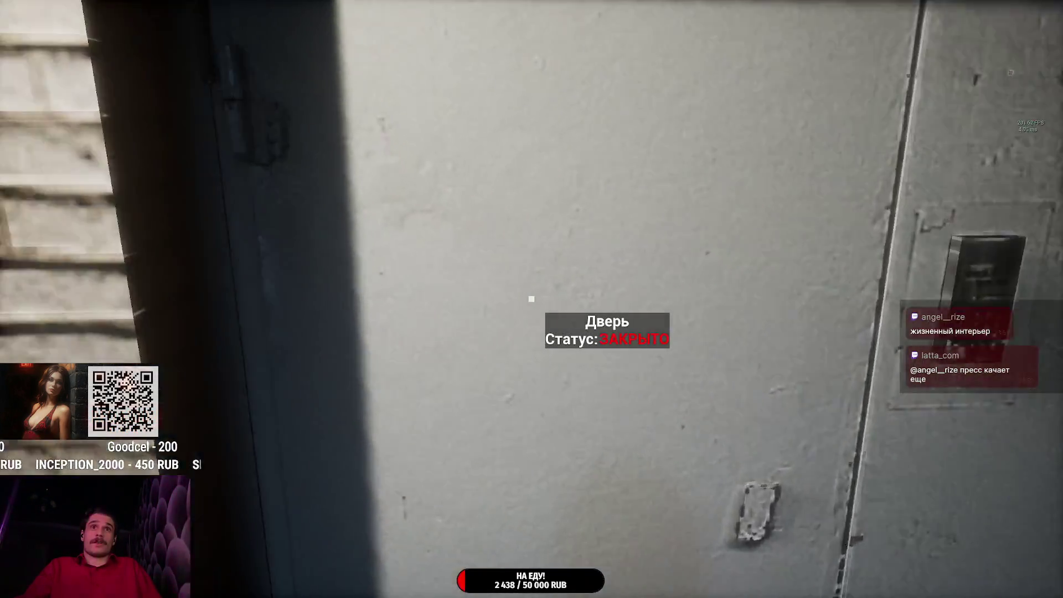
{"action": "key", "text": "e"}
- Follow the street into the park alley, switch to first-person, then pause and resume
{"action": "key", "text": "w"}
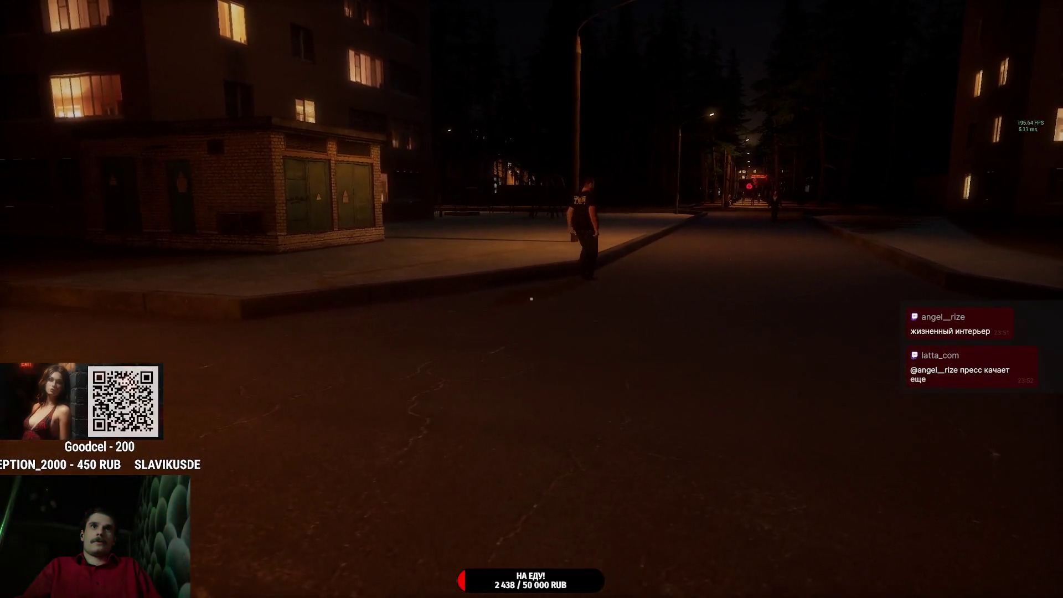
{"action": "key", "text": "w"}
{"action": "key", "text": "w"}
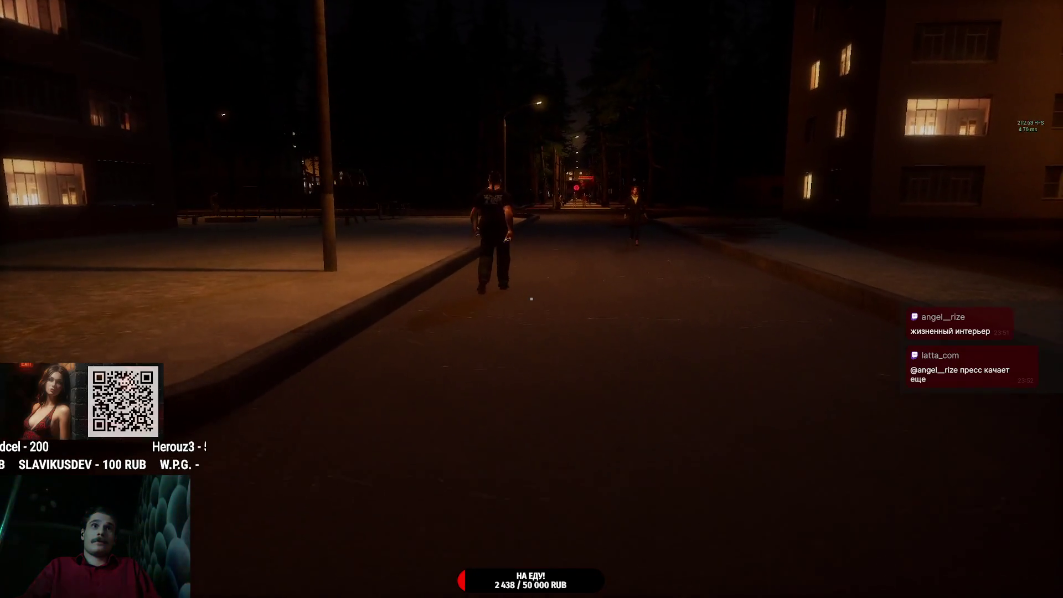
{"action": "key", "text": "w"}
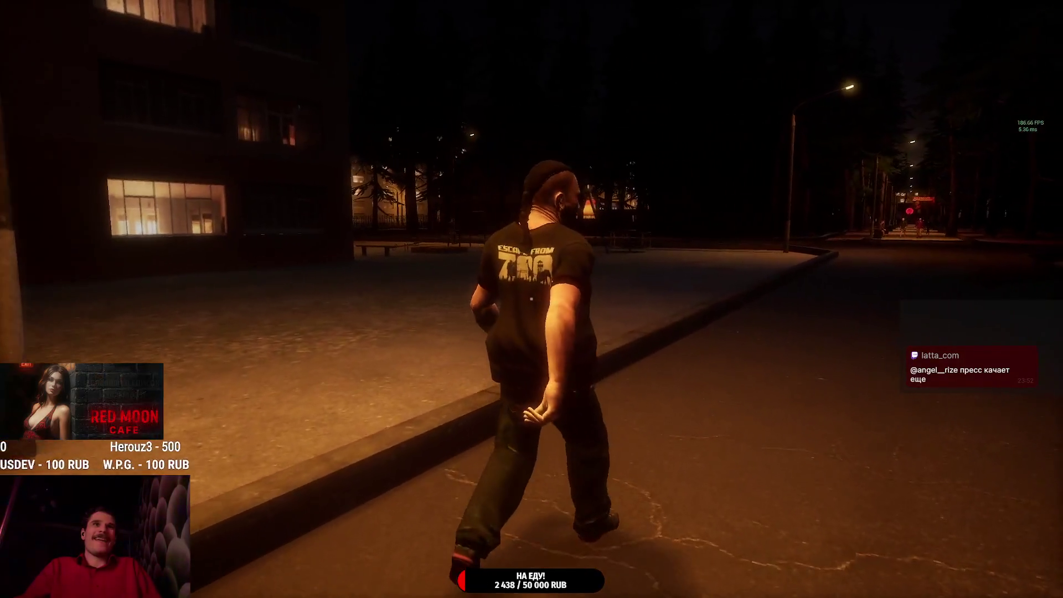
{"action": "key", "text": "w"}
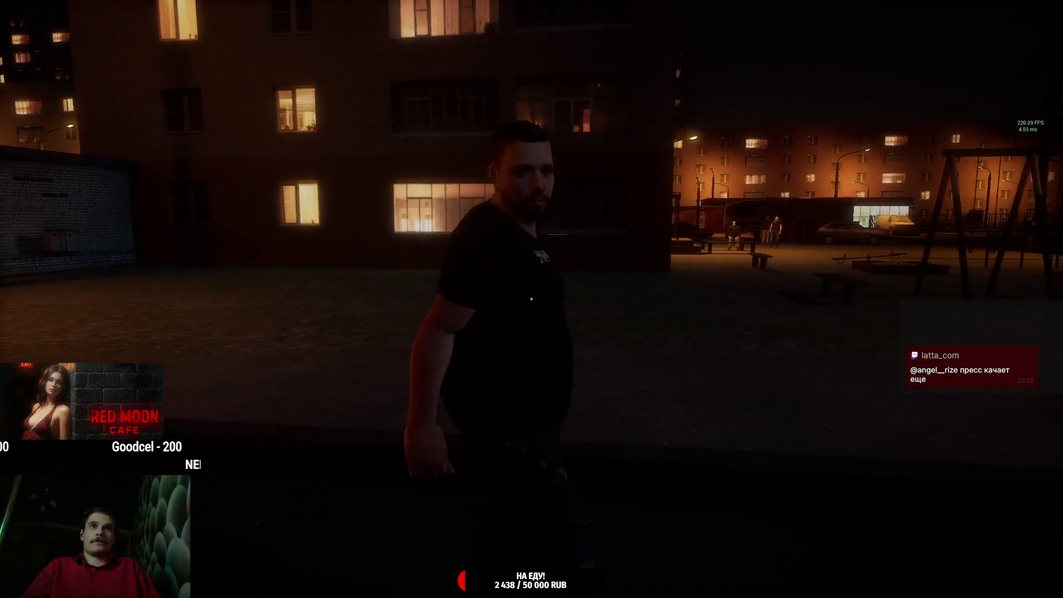
{"action": "key", "text": "d"}
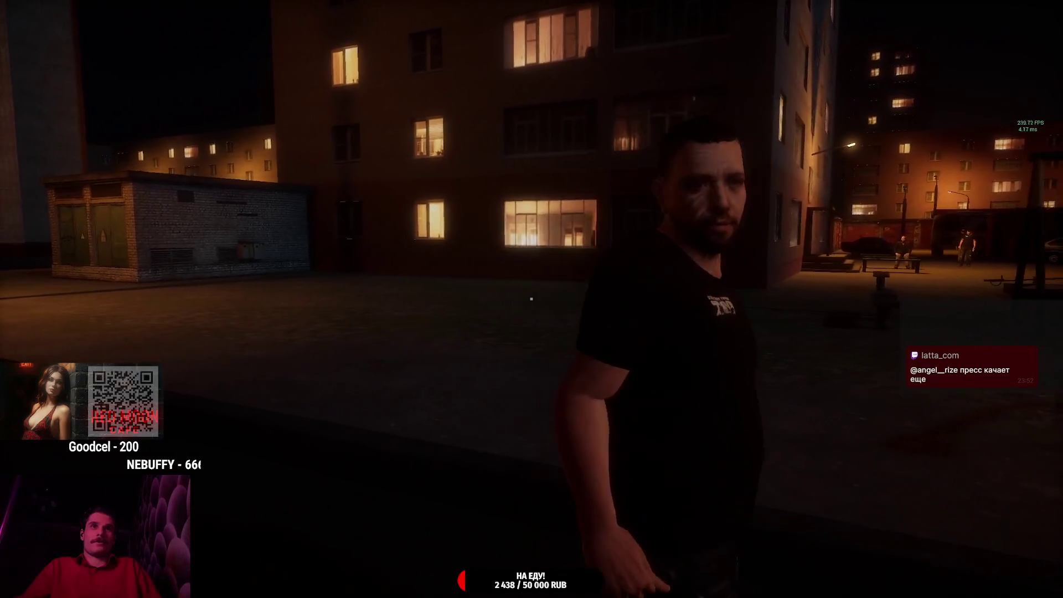
{"action": "key", "text": "w"}
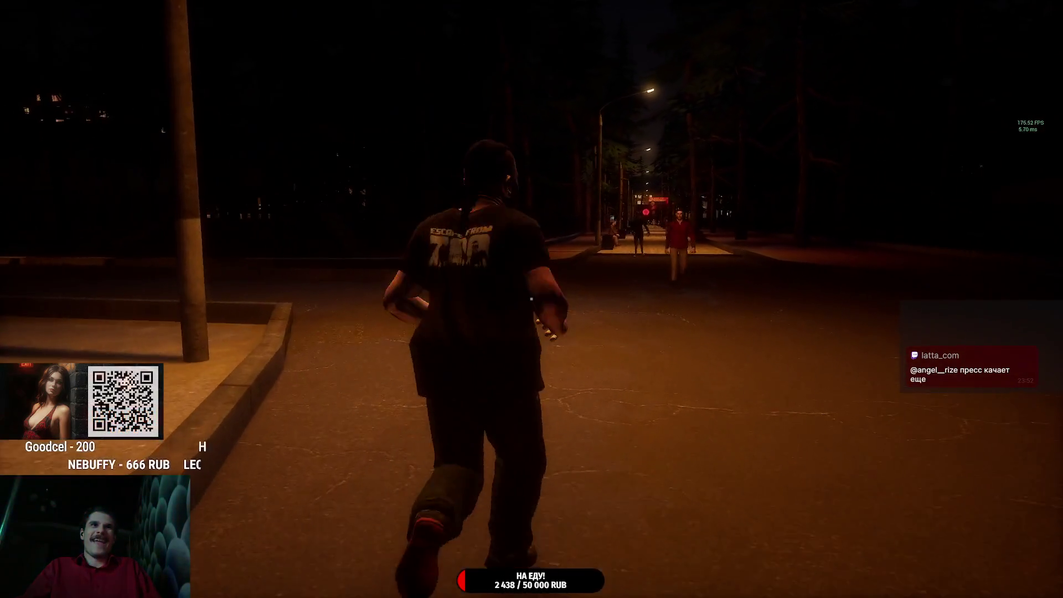
{"action": "key", "text": "v"}
{"action": "key", "text": "v"}
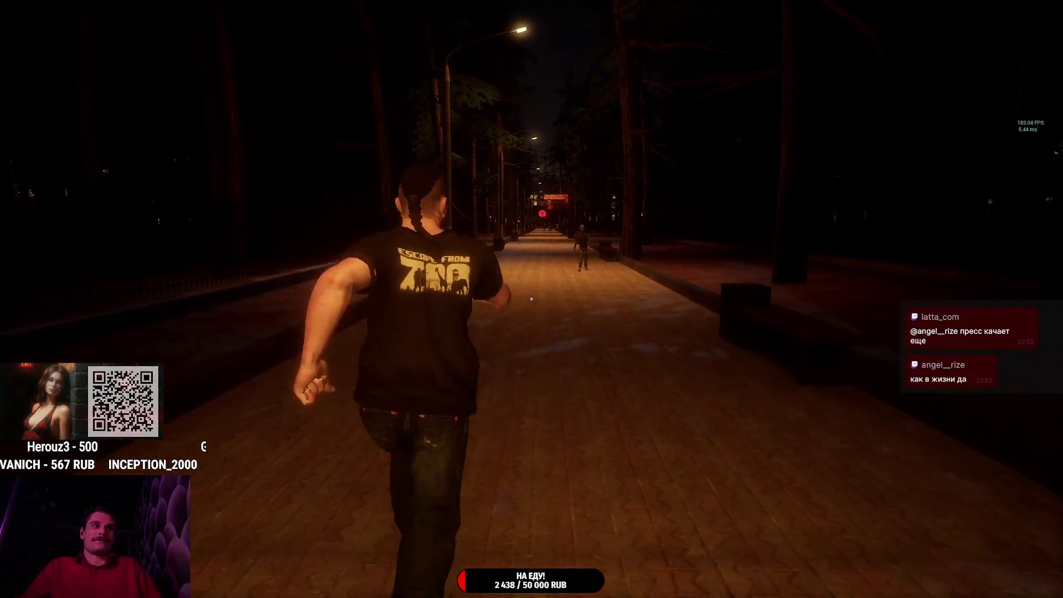
{"action": "key", "text": "Escape"}
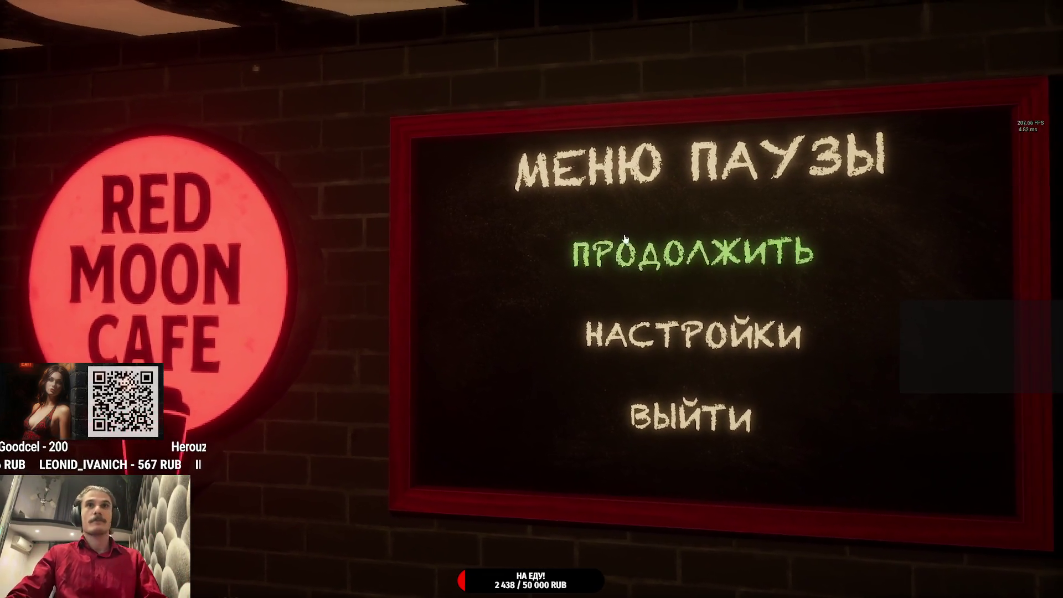
{"action": "left_click", "coordinate": [614, 252]}
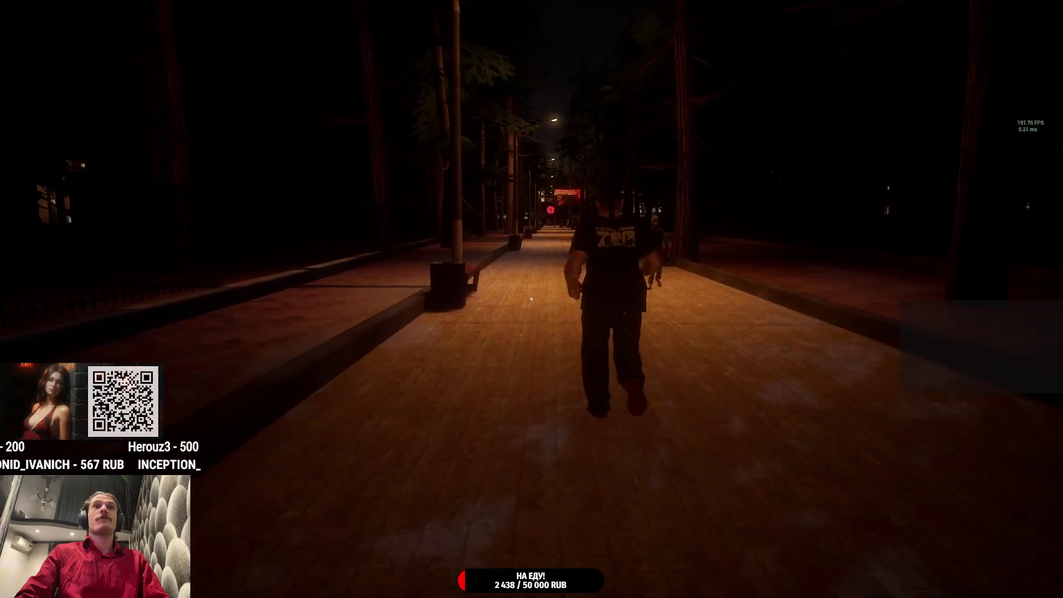
- Gesture twice at a passer-by, run to the Red Moon Cafe square, and dismiss the hotbar
{"action": "key", "text": "g"}
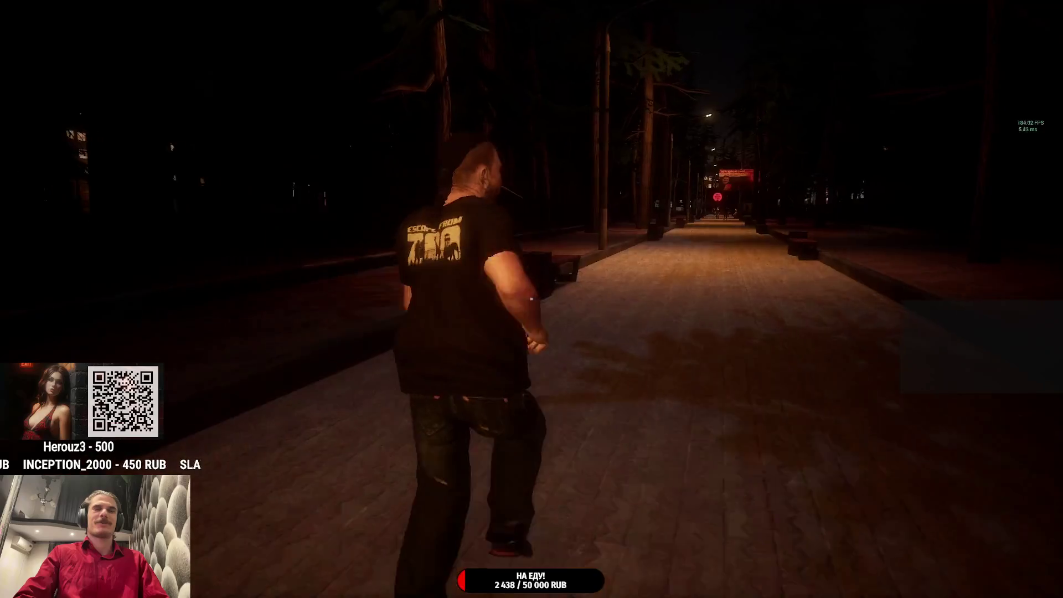
{"action": "key", "text": "g"}
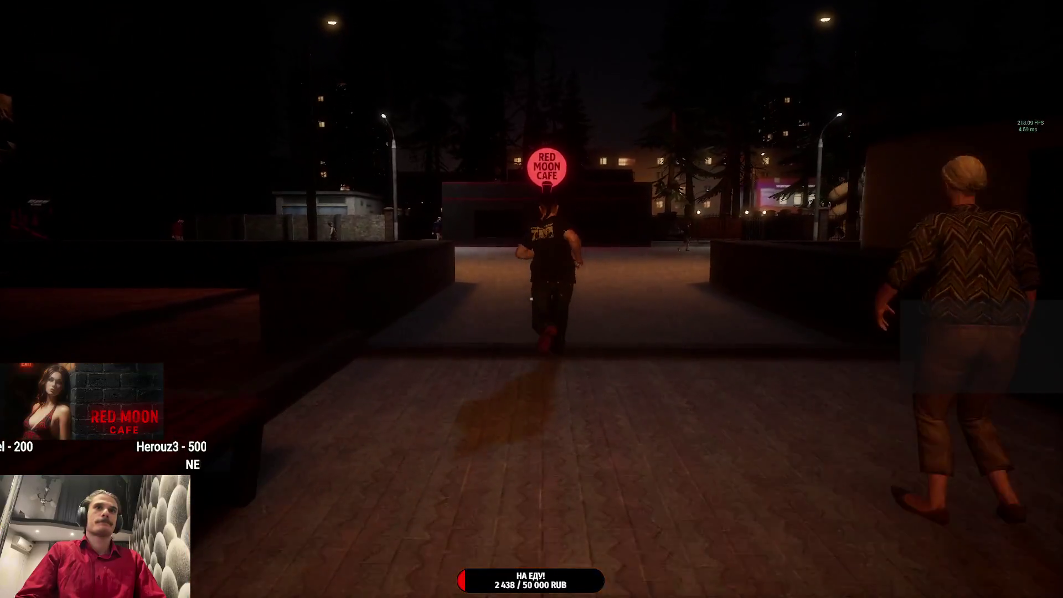
{"action": "key", "text": "Tab"}
{"action": "left_click", "coordinate": [570, 505]}
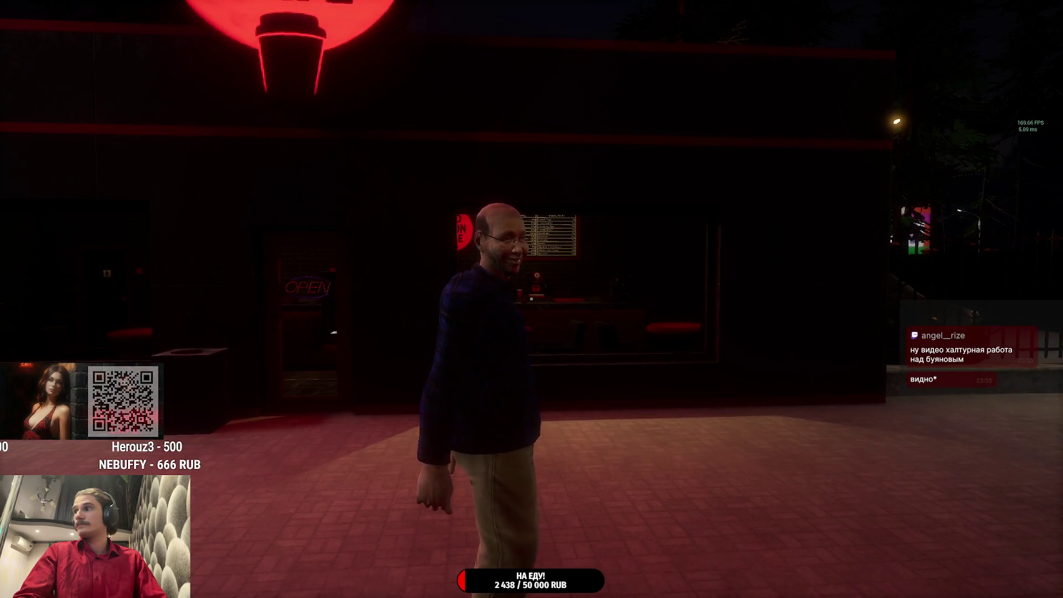
- Gesture at the passer-by, then walk through the fenced courtyard past the parked car toward the cafe
{"action": "key", "text": "g"}
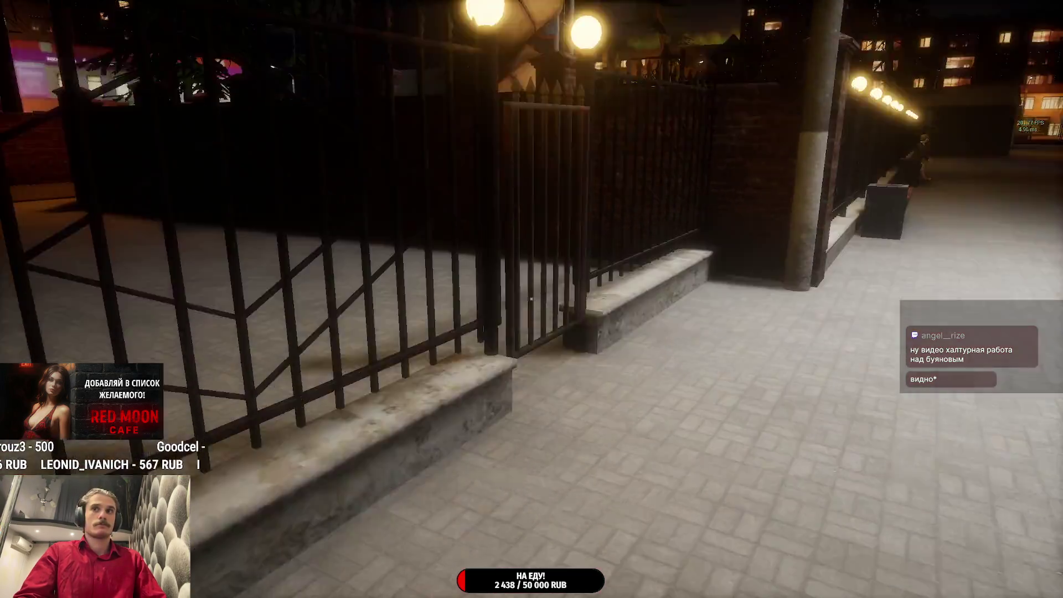
{"action": "key", "text": "w"}
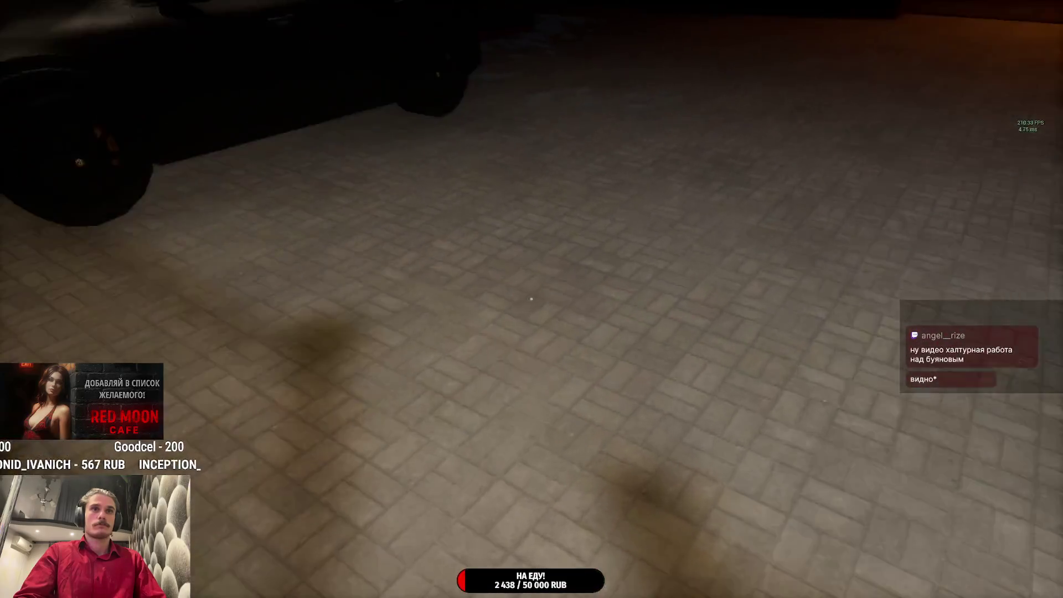
{"action": "key", "text": "w"}
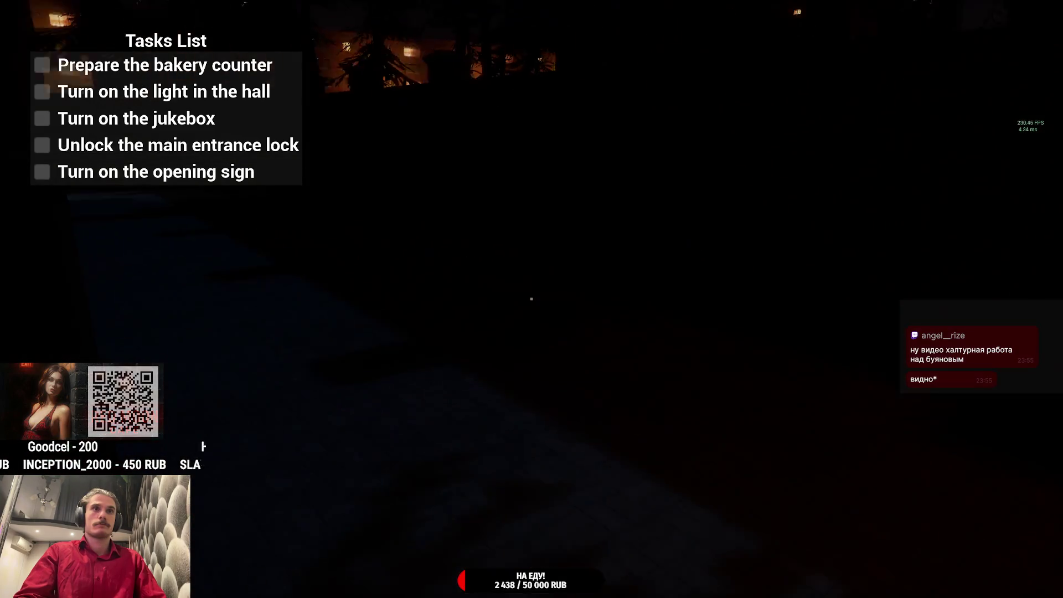
- Walk up to the red back door and equip the ring of keys
{"action": "key", "text": "w"}
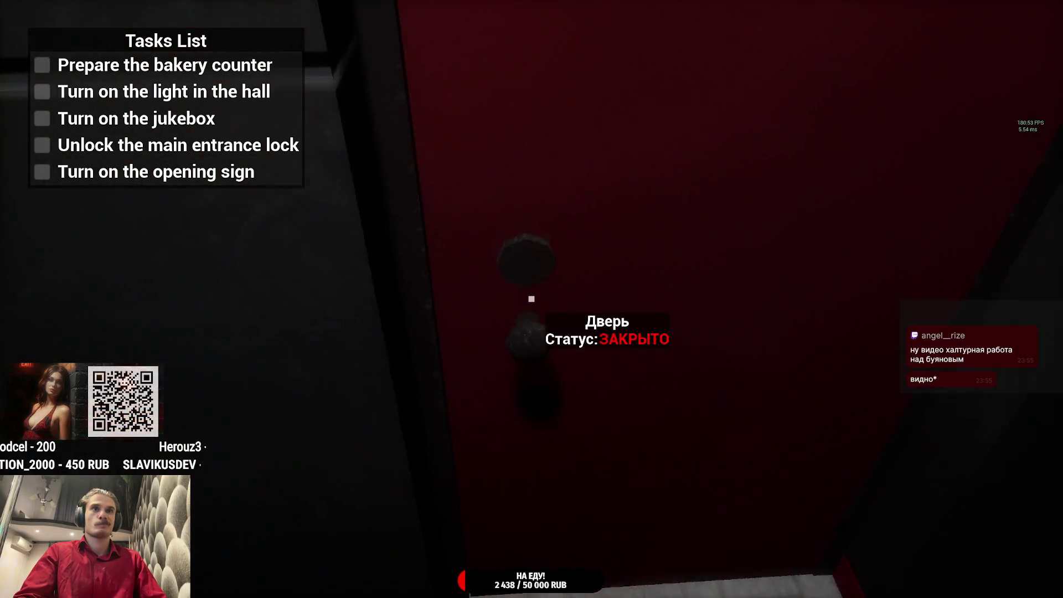
{"action": "key", "text": "Tab"}
{"action": "left_click", "coordinate": [505, 470]}
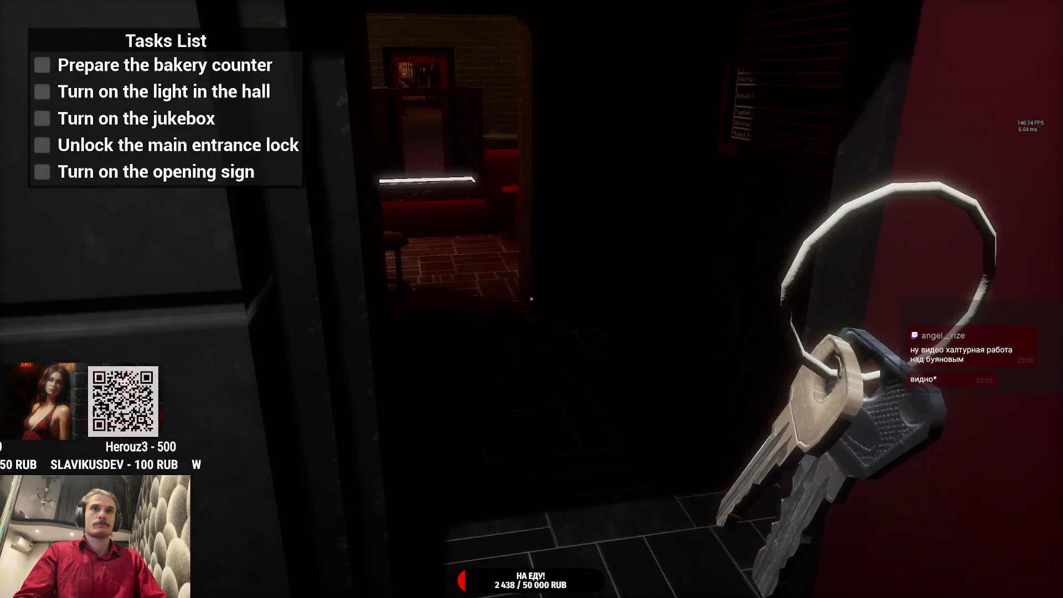
{"action": "key", "text": "Tab"}
- Switch to an empty hand, pick up a pastry box, and walk to the glass front door
{"action": "left_click", "coordinate": [451, 474]}
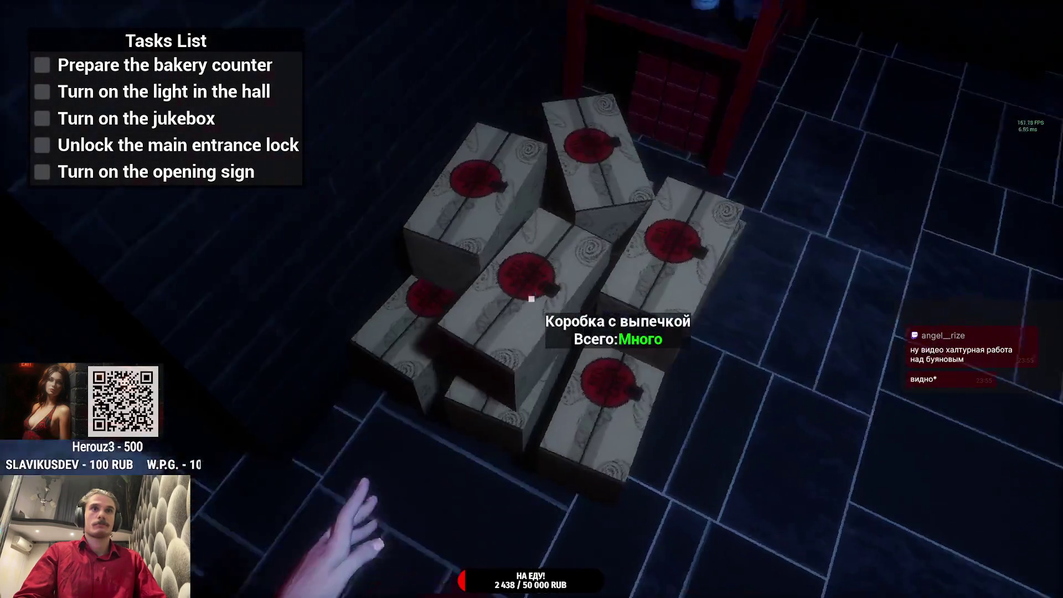
{"action": "left_click", "coordinate": [531, 300]}
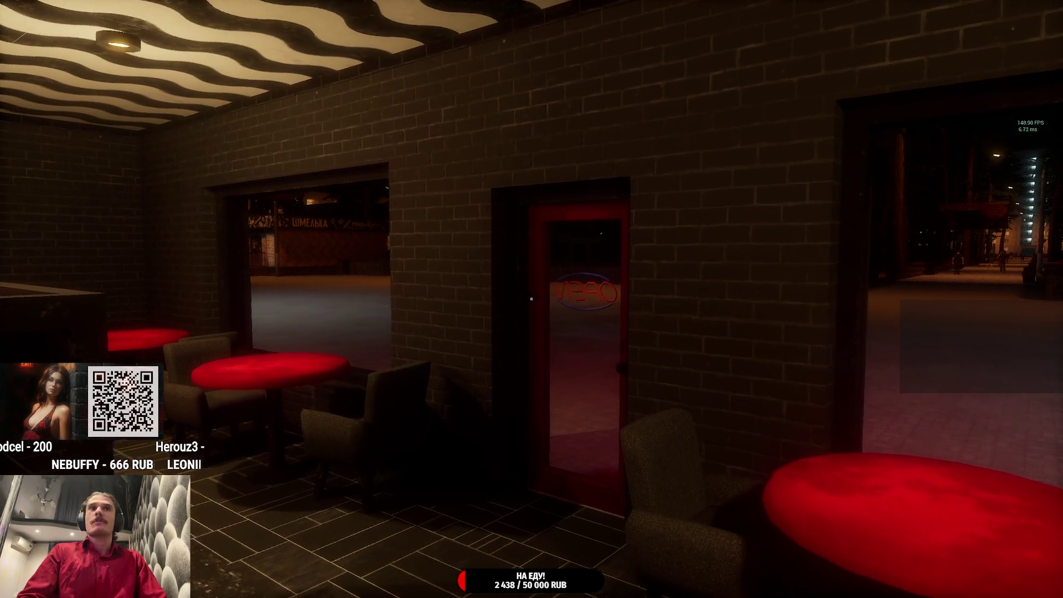
{"action": "key", "text": "w"}
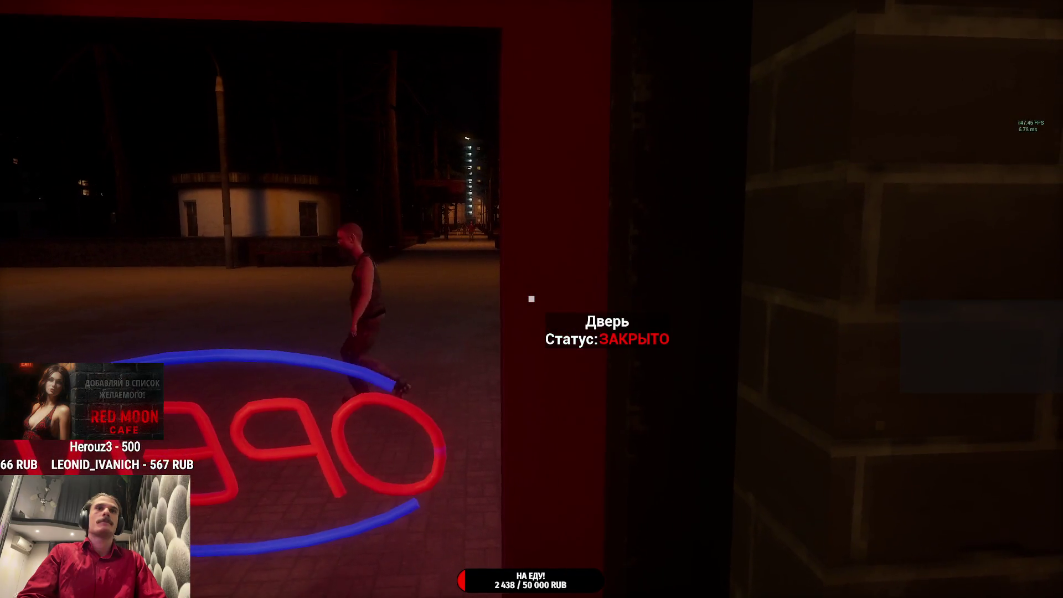
- Unlock the glass front door, then walk back inside up to the jukebox
{"action": "key", "text": "e"}
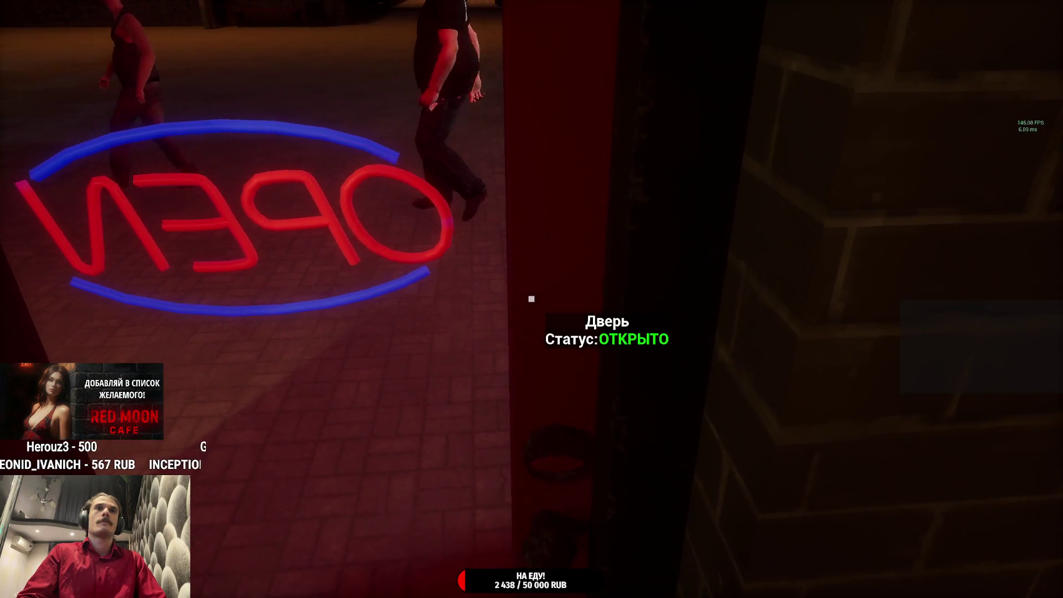
{"action": "key", "text": "w"}
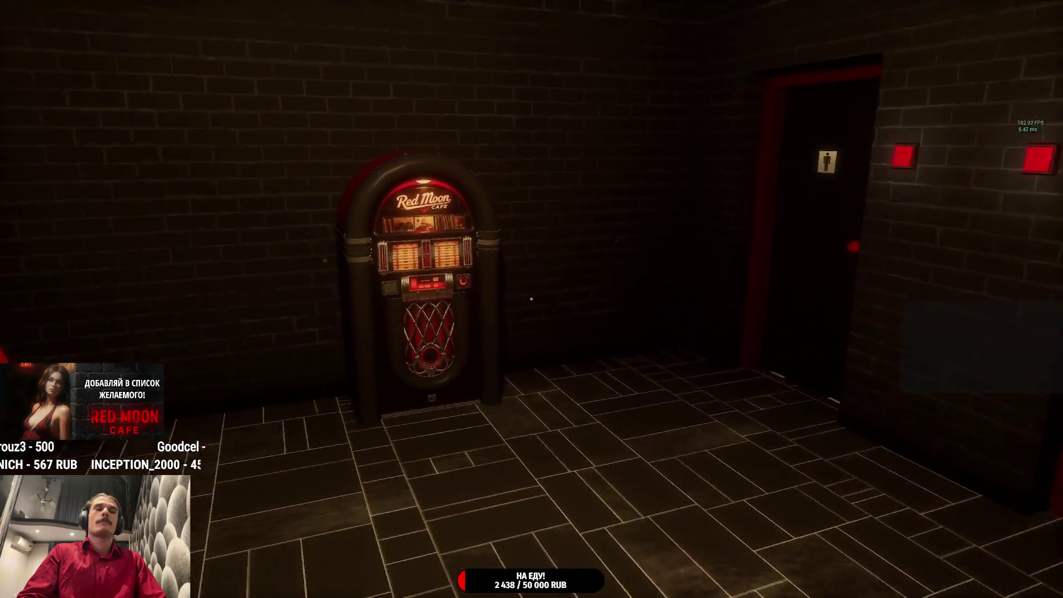
{"action": "key", "text": "w"}
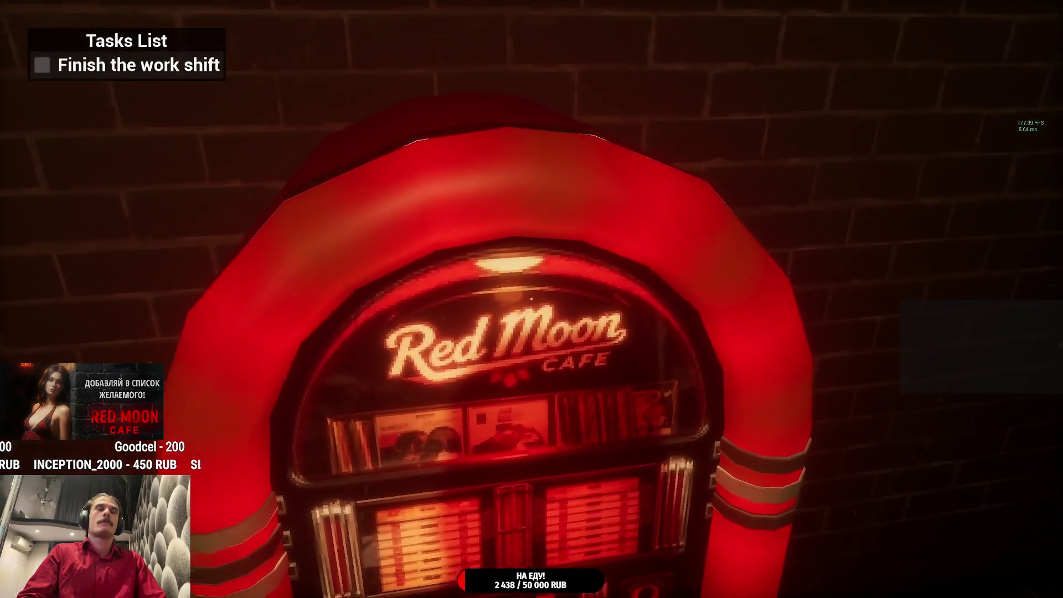
{"action": "key", "text": "w"}
{"action": "key", "text": "w"}
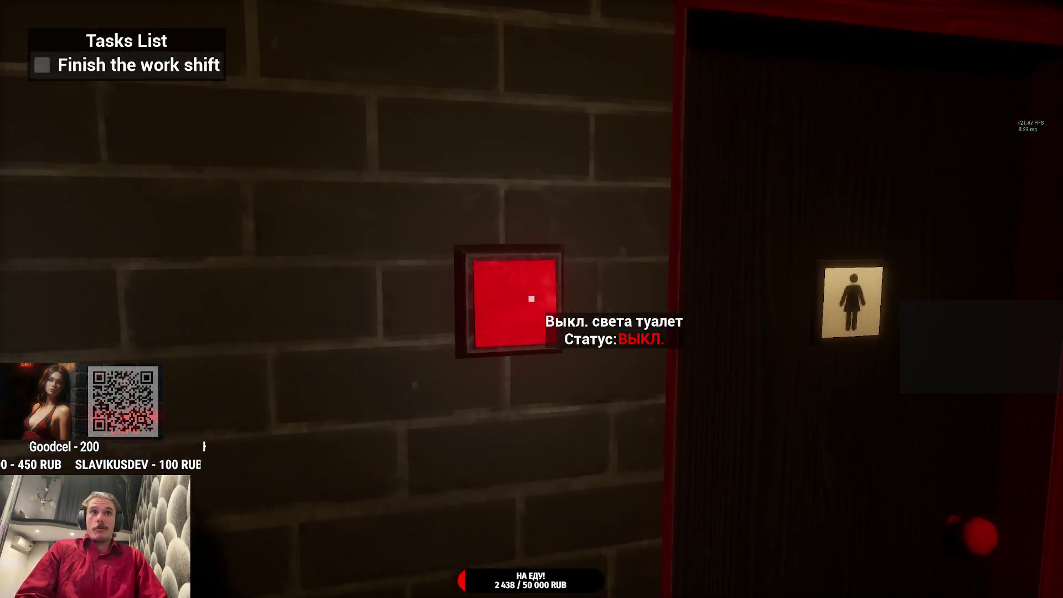
- Switch on the restroom light, return behind the counter, and drop and retake the Тушёнка can
{"action": "key", "text": "e"}
{"action": "key", "text": "w"}
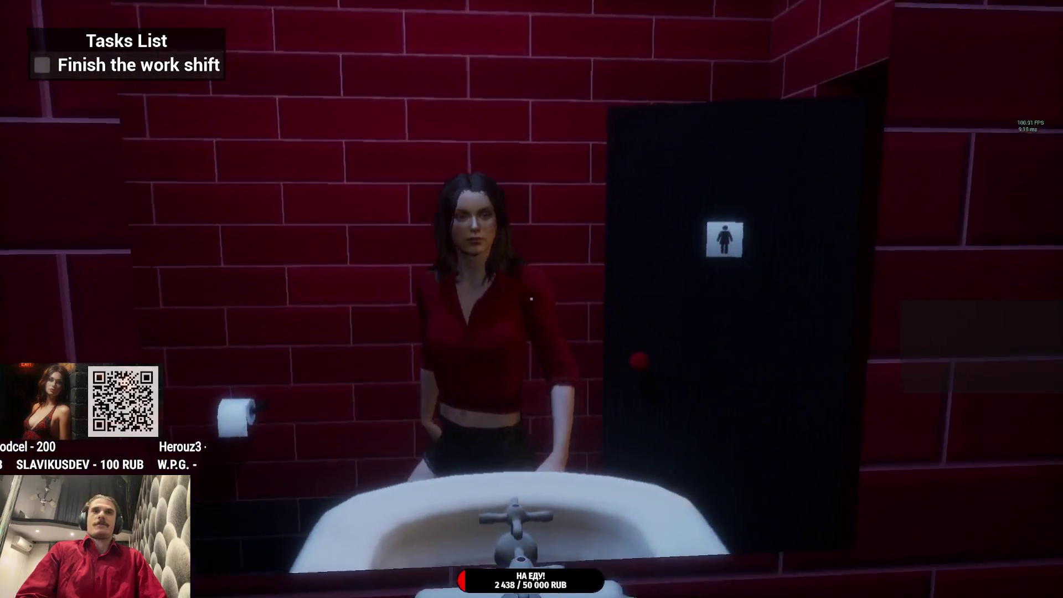
{"action": "key", "text": "w"}
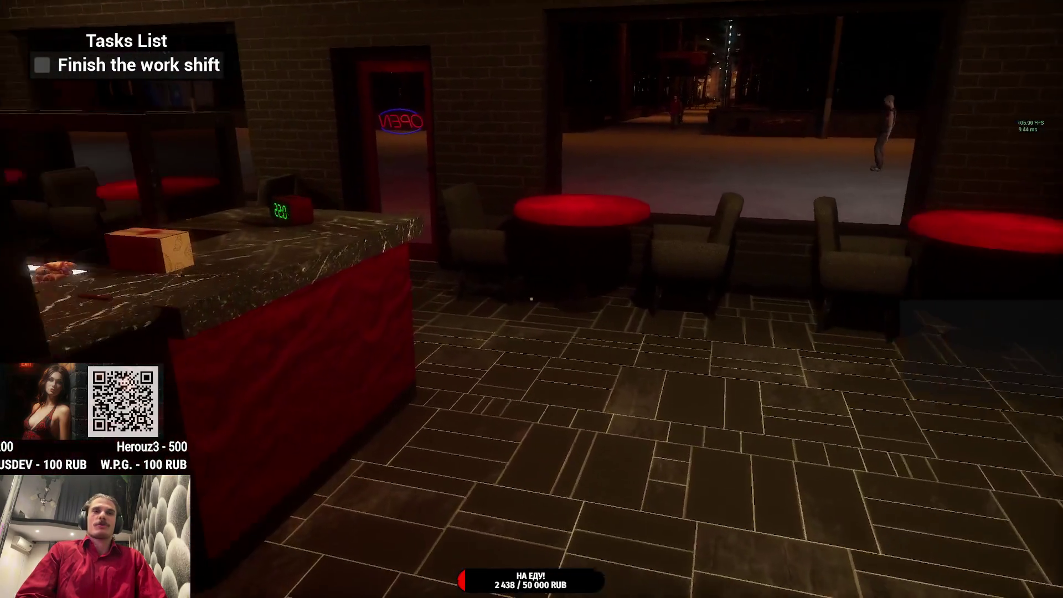
{"action": "key", "text": "w"}
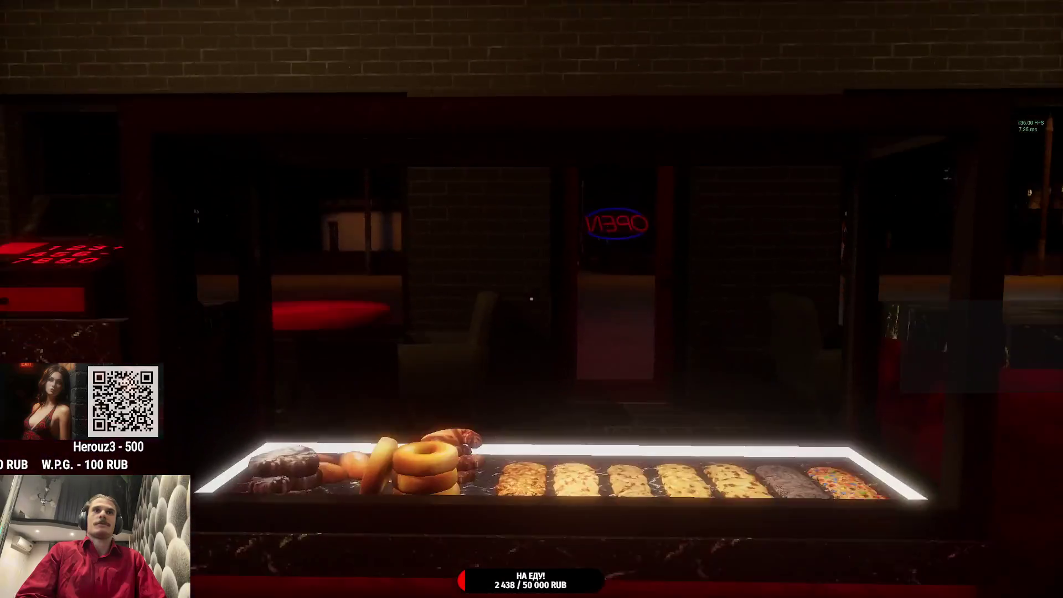
{"action": "scroll", "coordinate": [531, 299], "scroll_direction": "down", "scroll_amount": 1}
{"action": "left_click", "coordinate": [531, 299]}
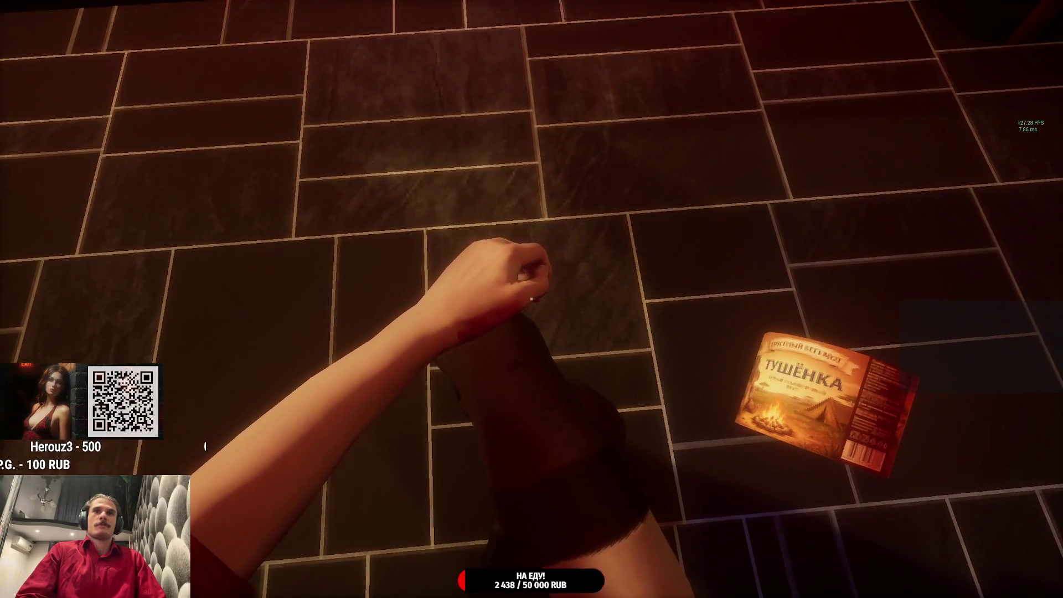
{"action": "key", "text": "e"}
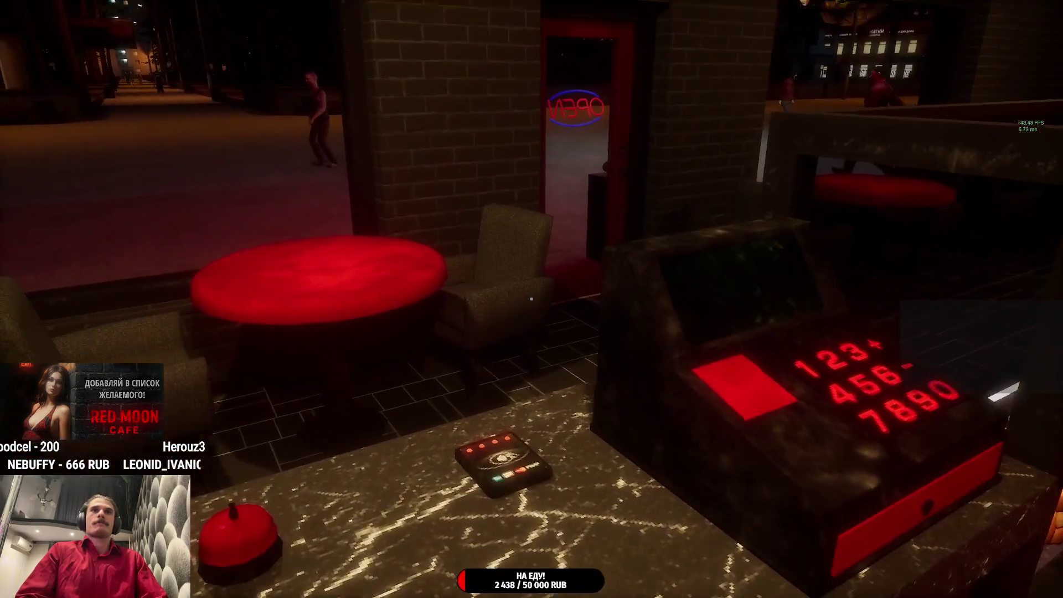
- Set Objects Highlight to ПОКАЗАТЬ in the gameplay settings and resume play
{"action": "key", "text": "Escape"}
{"action": "left_click", "coordinate": [649, 327]}
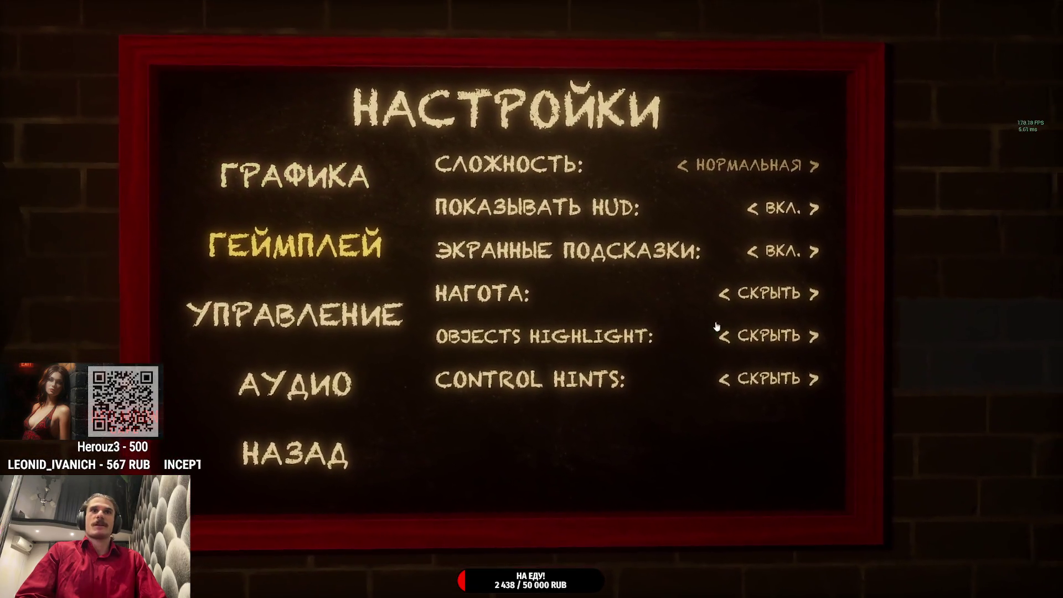
{"action": "left_click", "coordinate": [346, 423]}
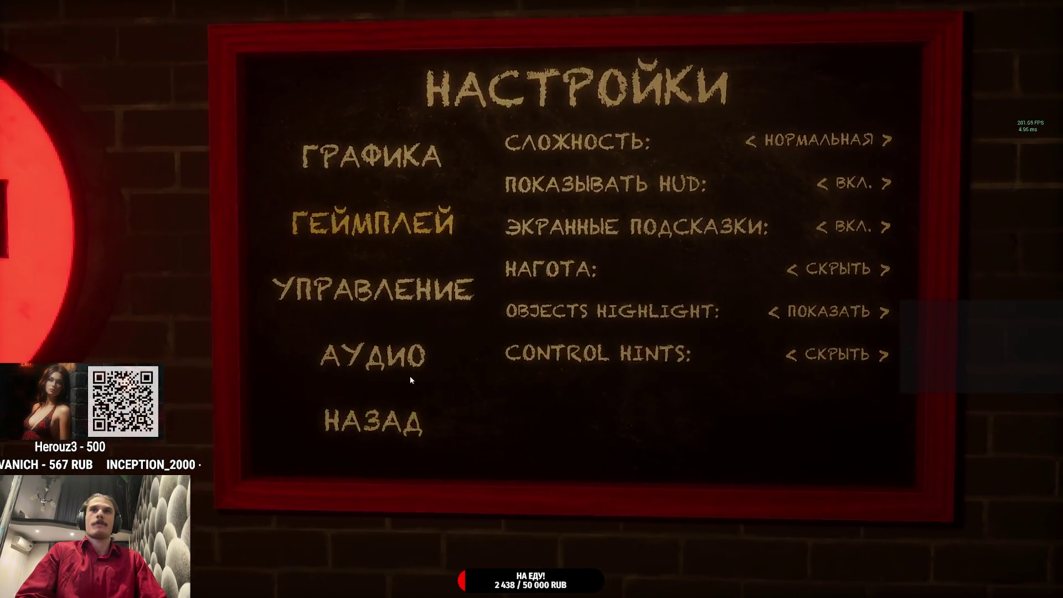
{"action": "left_click", "coordinate": [614, 256]}
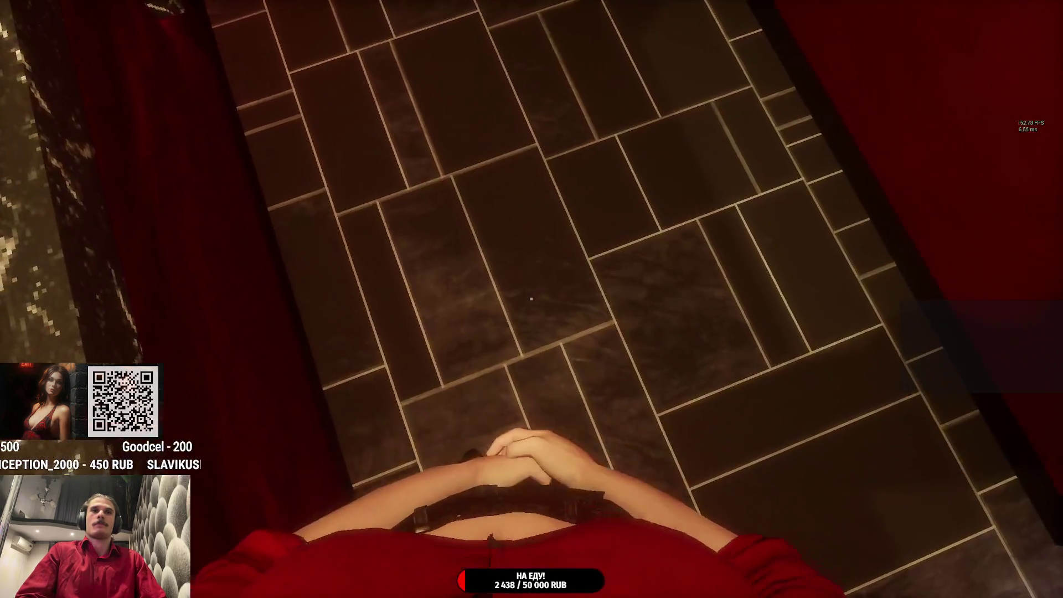
- Walk through the women's restroom back to the bar and pick up the filled coffee cup
{"action": "key", "text": "w"}
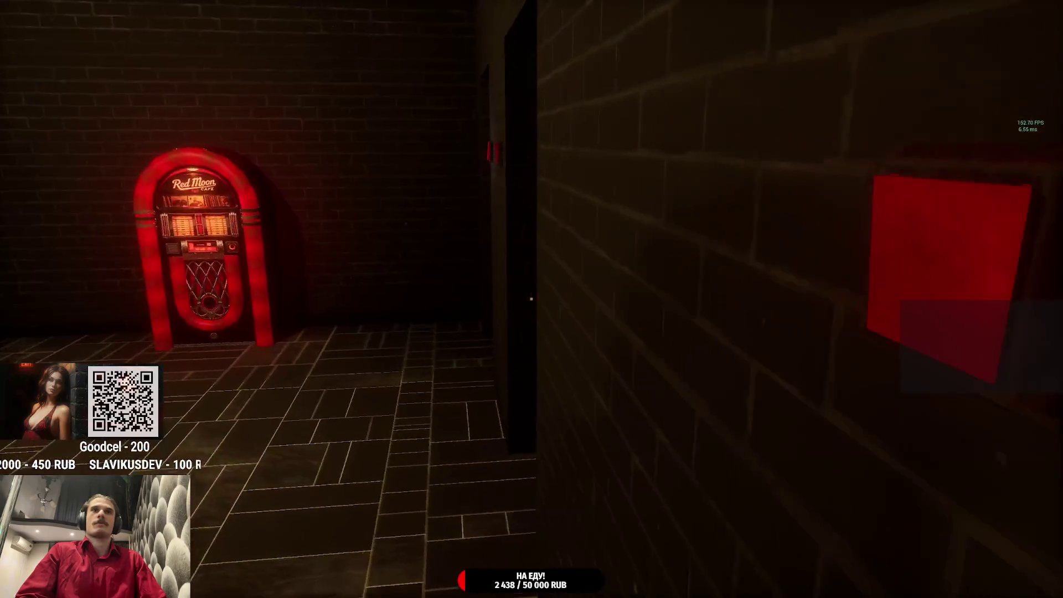
{"action": "key", "text": "w"}
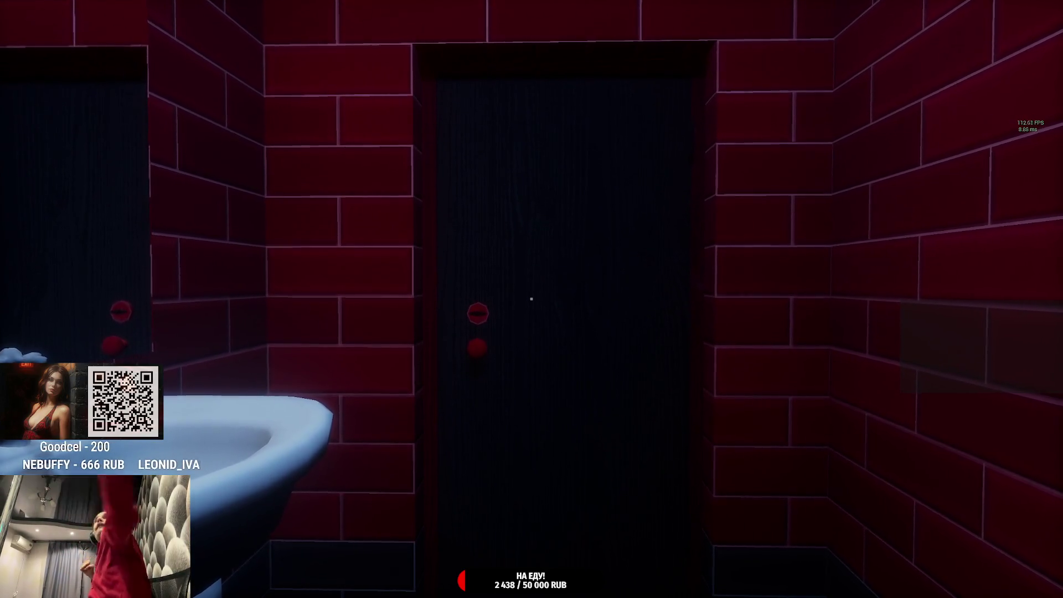
{"action": "key", "text": "w"}
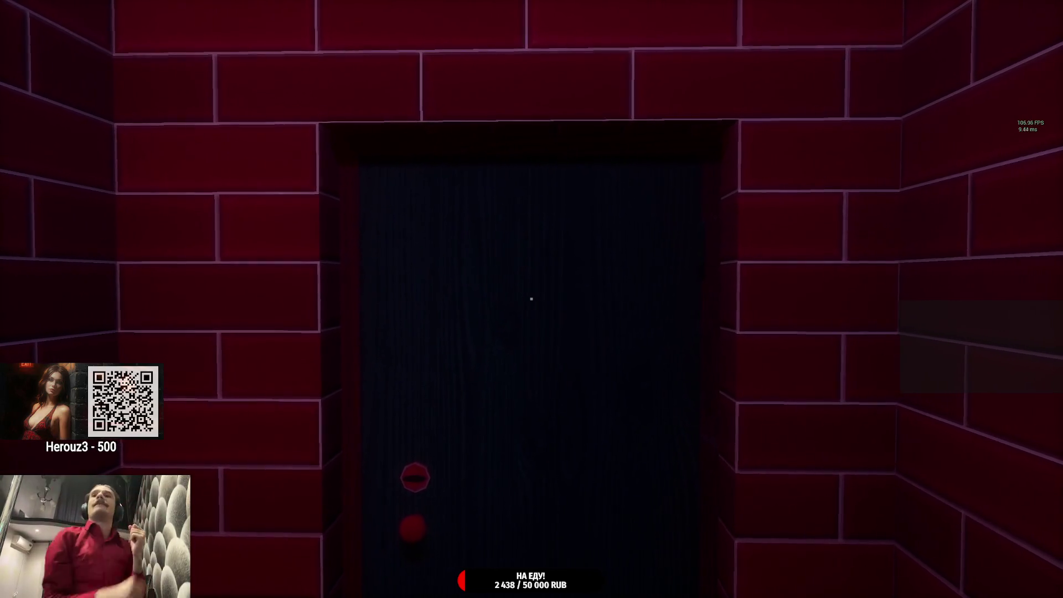
{"action": "key", "text": "e"}
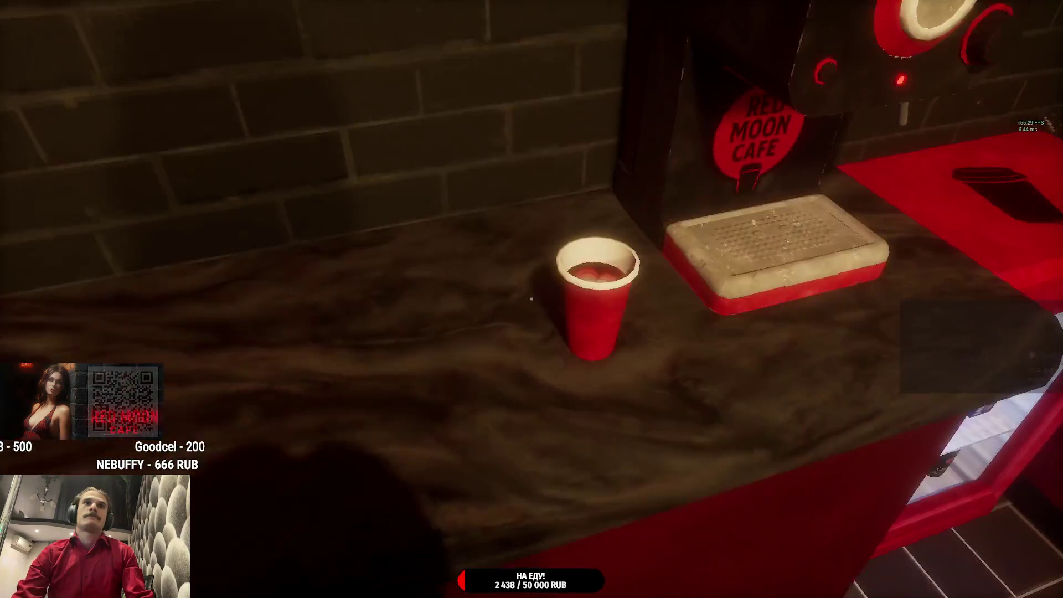
{"action": "key", "text": "e"}
{"action": "key", "text": "e"}
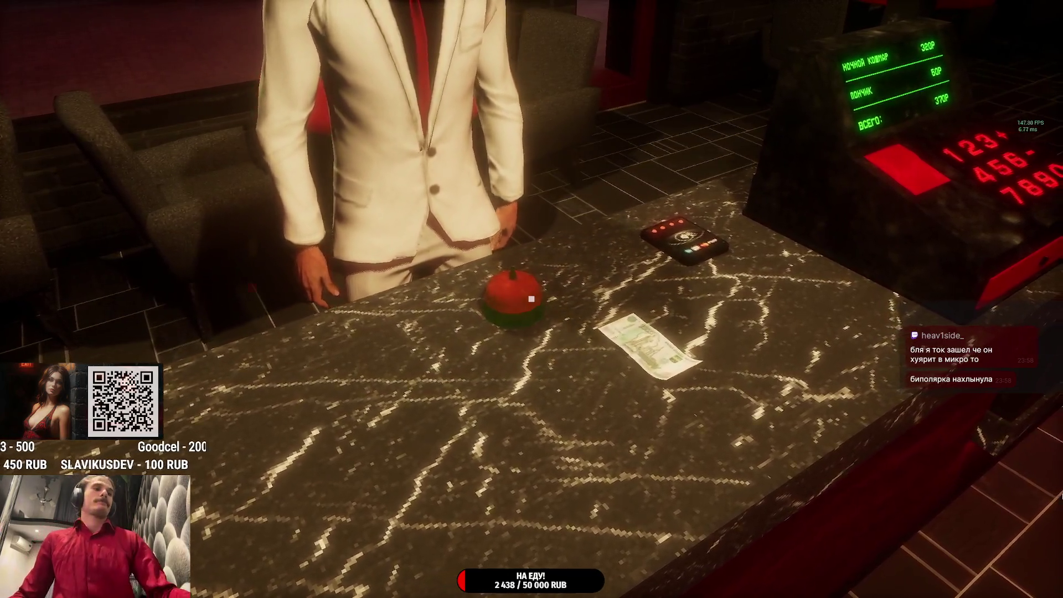
- Quit the session to the main menu with Выйти, then exit the game to the desktop
{"action": "key", "text": "Escape"}
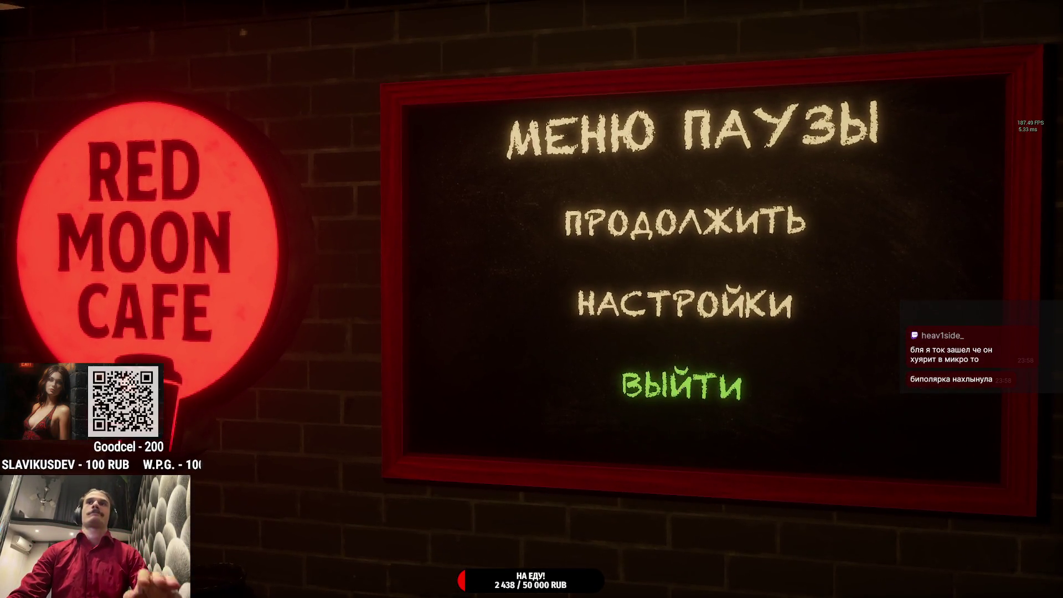
{"action": "left_click", "coordinate": [682, 386]}
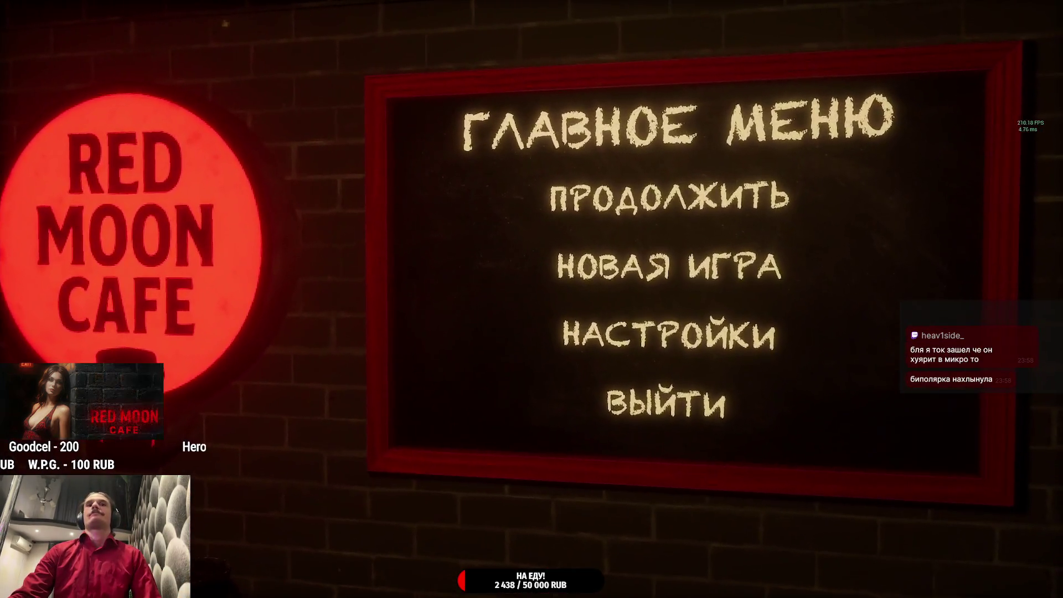
{"action": "left_click", "coordinate": [688, 408]}
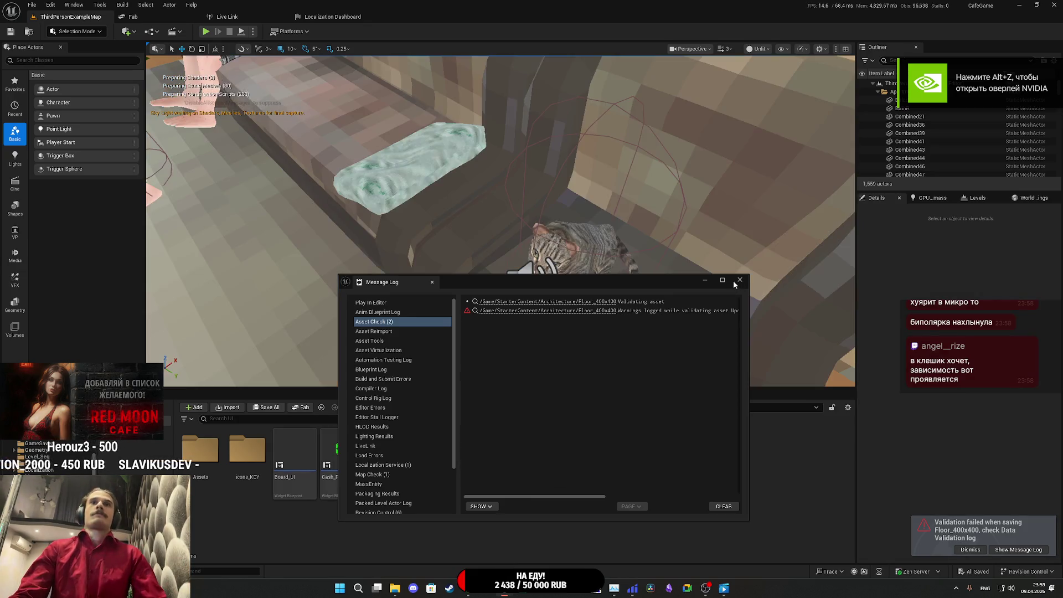
- Close the asset validation Message Log, return to the top-level Content folder, and open GameSaves
{"action": "left_click", "coordinate": [739, 279]}
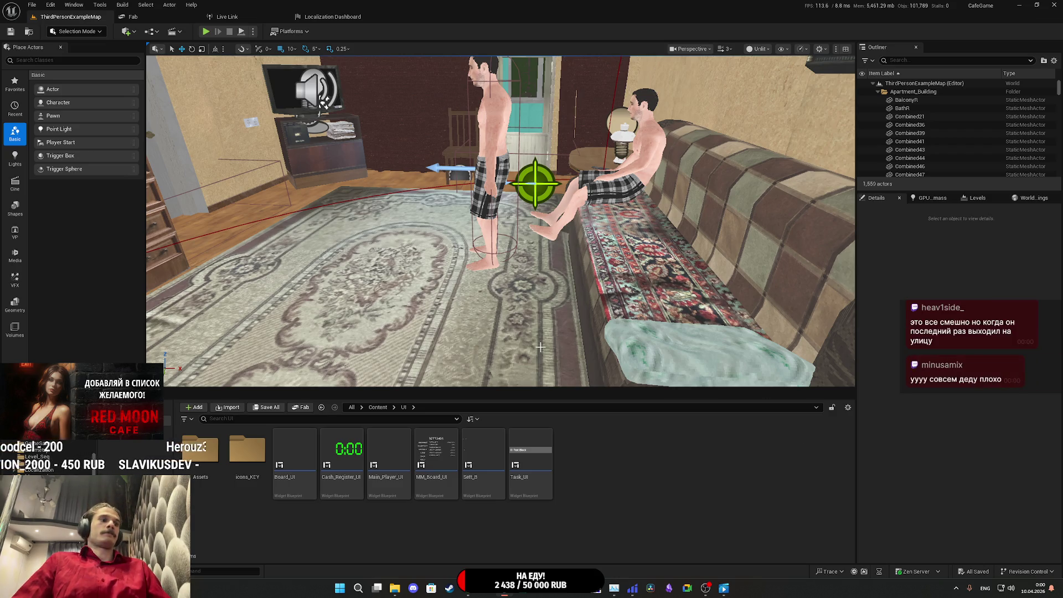
{"action": "mouse_move", "coordinate": [541, 348]}
{"action": "left_mouse_down"}
{"action": "mouse_move", "coordinate": [559, 332]}
{"action": "mouse_move", "coordinate": [502, 300]}
{"action": "left_mouse_up"}
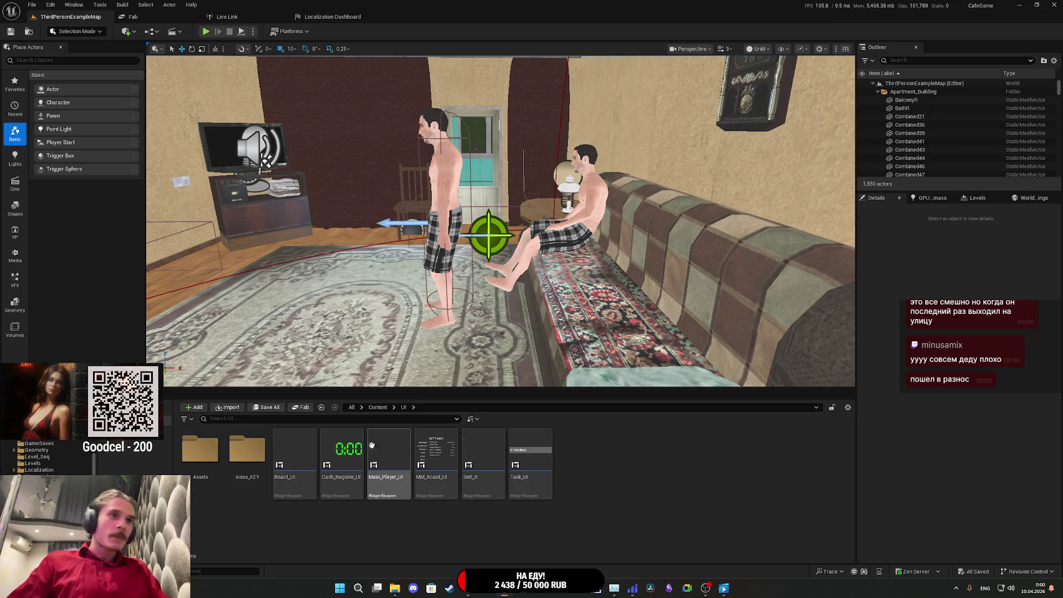
{"action": "left_click", "coordinate": [377, 407]}
{"action": "scroll", "coordinate": [392, 502], "scroll_direction": "down", "scroll_amount": 1}
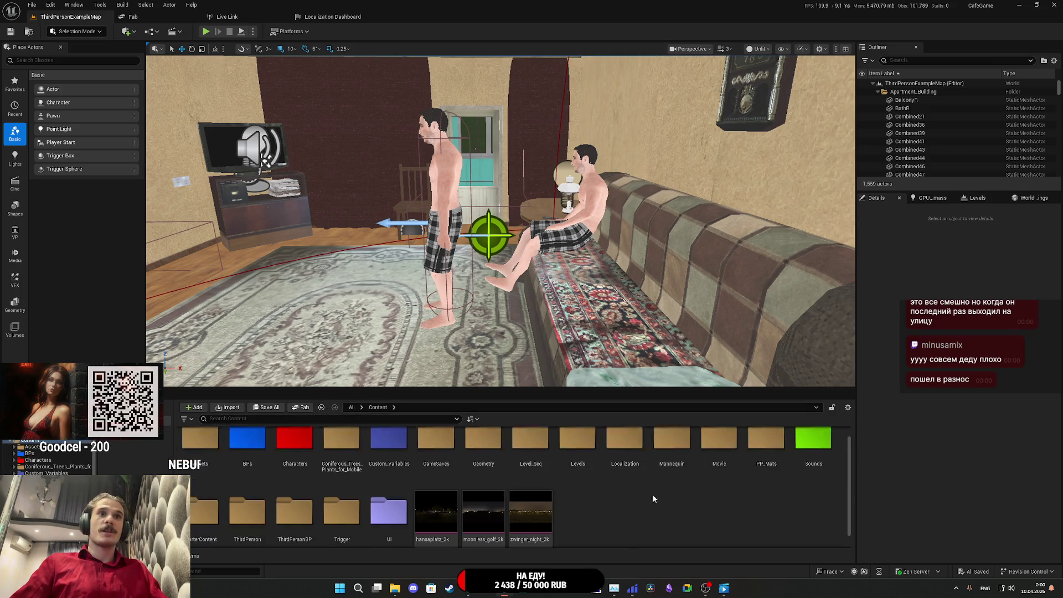
{"action": "scroll", "coordinate": [338, 499], "scroll_direction": "up", "scroll_amount": 1}
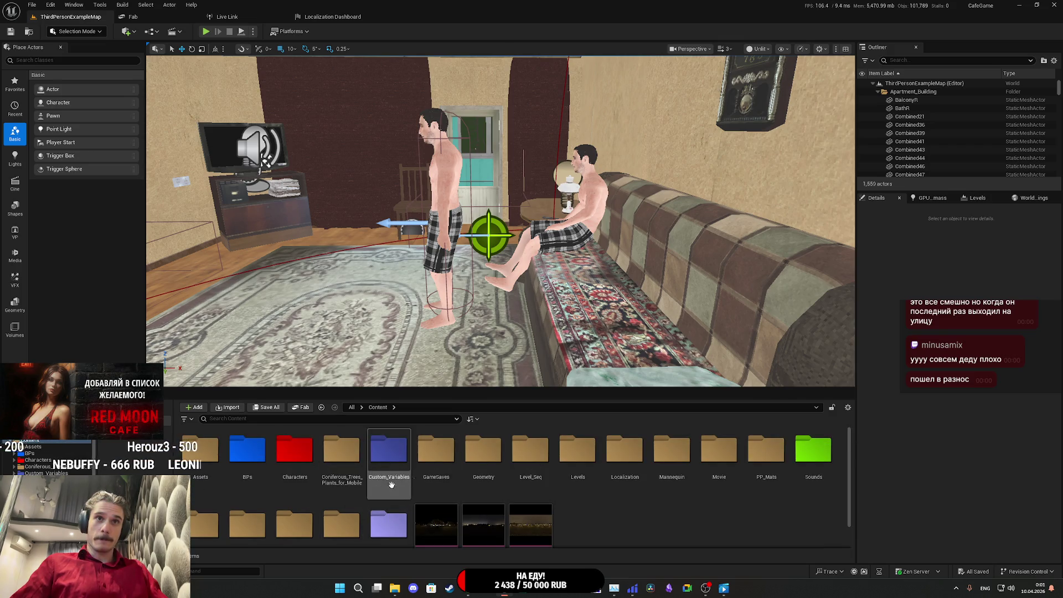
{"action": "double_click", "coordinate": [436, 451]}
- Open the Settings blueprint and change the Display_HUD variable's type to Integer
{"action": "double_click", "coordinate": [209, 464]}
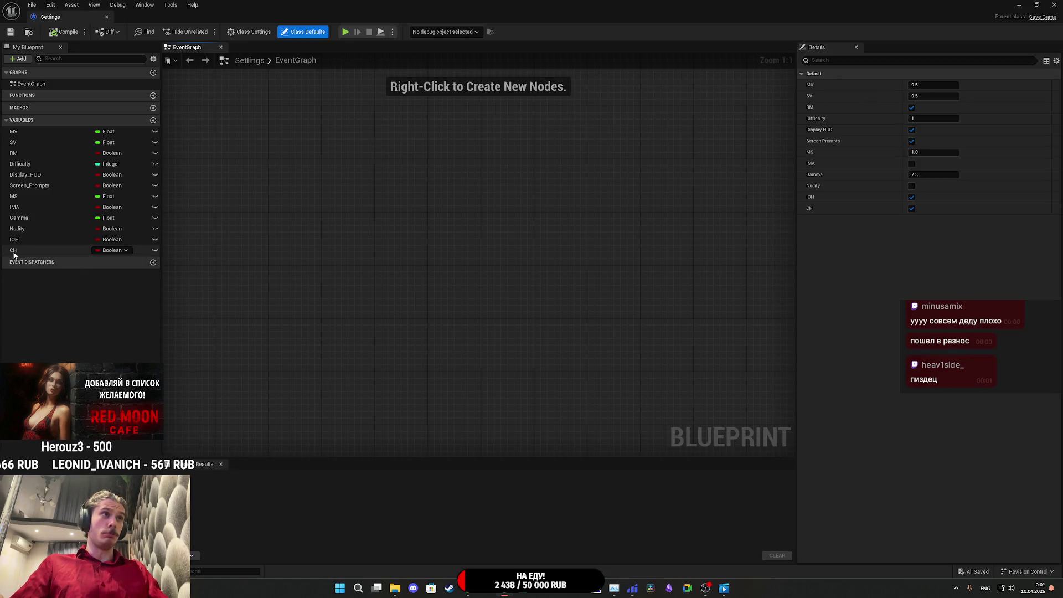
{"action": "left_click", "coordinate": [22, 251]}
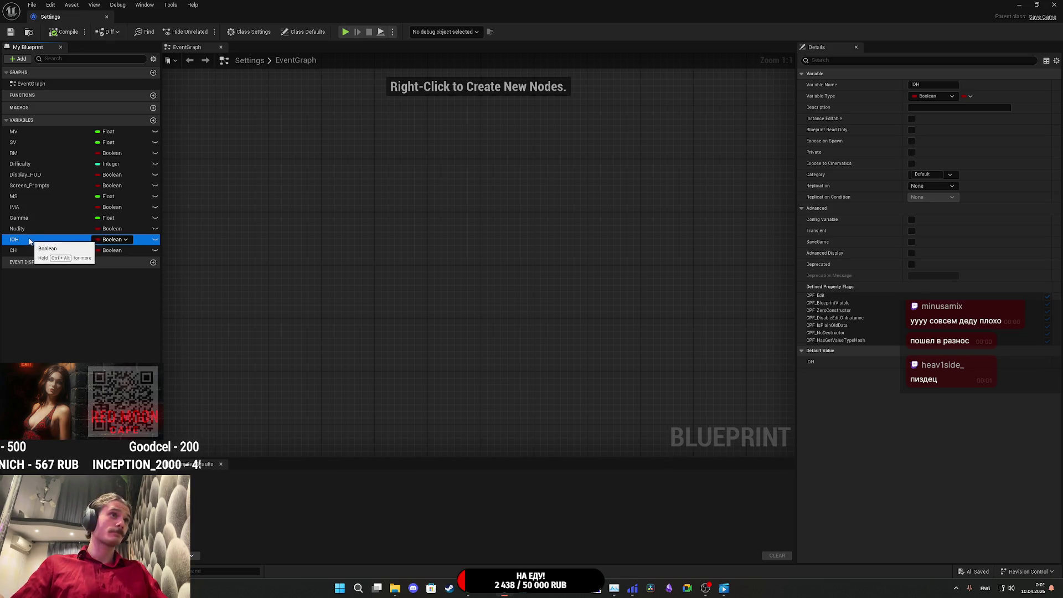
{"action": "left_click", "coordinate": [27, 242]}
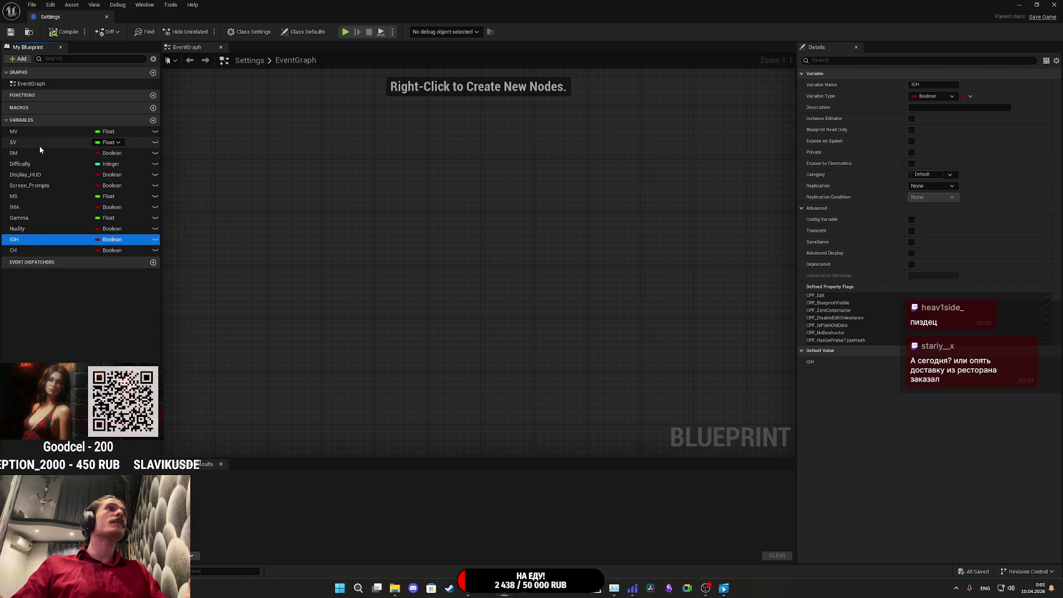
{"action": "left_click", "coordinate": [42, 174]}
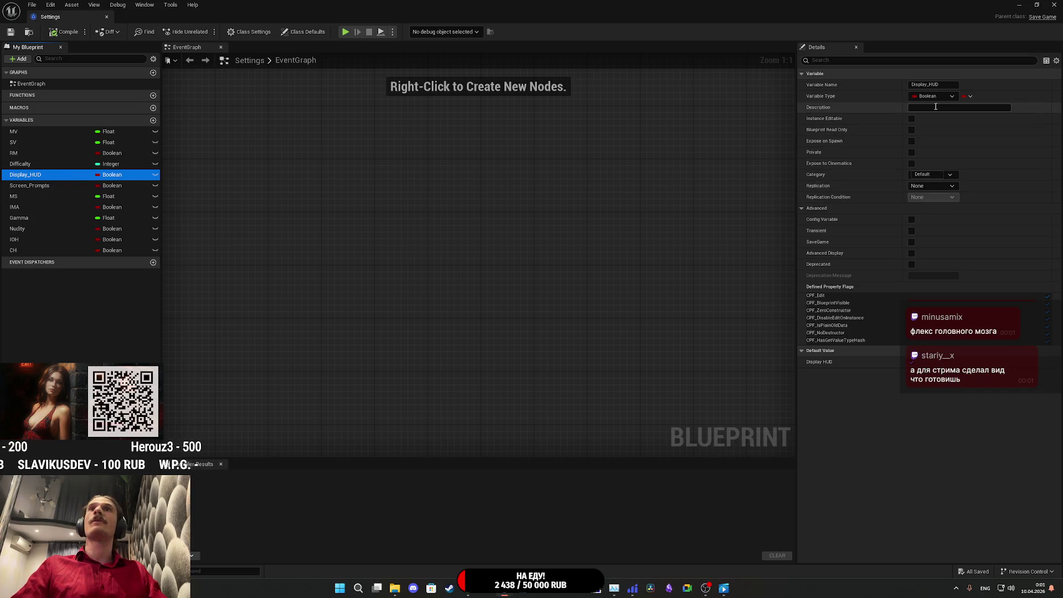
{"action": "left_click", "coordinate": [935, 96]}
{"action": "left_click", "coordinate": [934, 136]}
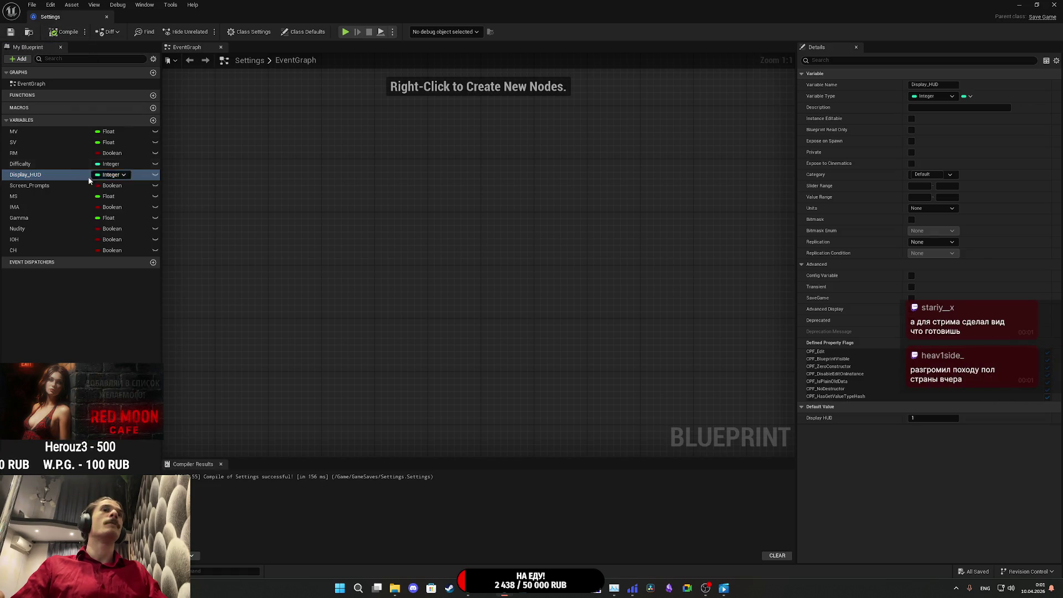
- Compile, give Display_HUD a default value of 2, and save the blueprint
{"action": "key", "text": "ctrl+s"}
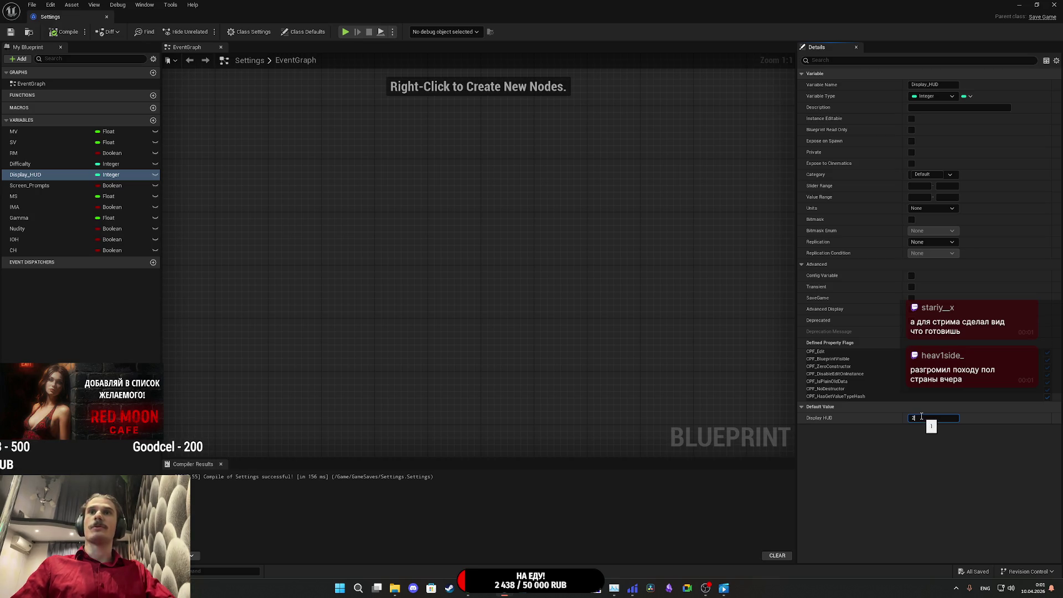
{"action": "left_click", "coordinate": [934, 418]}
{"action": "type", "text": "2"}
{"action": "key", "text": "Return"}
{"action": "left_click", "coordinate": [10, 32]}
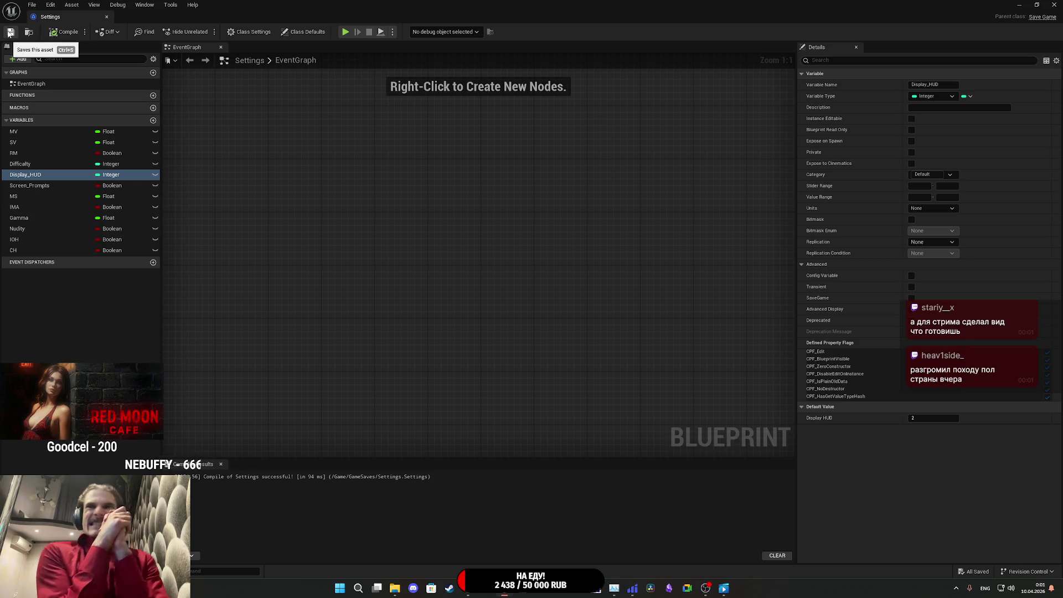
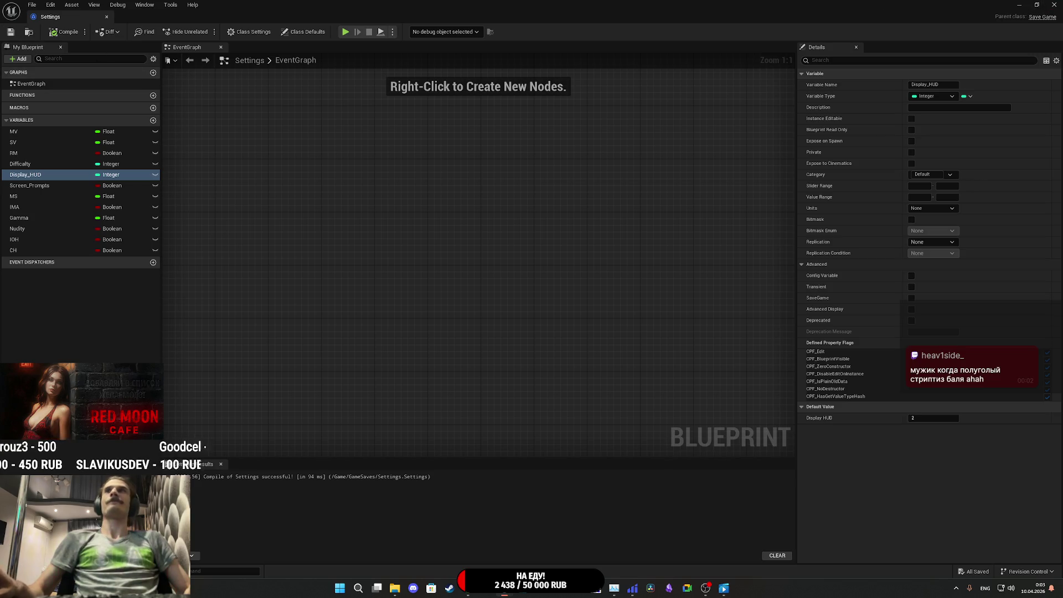
- Minimize the Settings blueprint and open Main_Player_UI from the Content > UI folder
{"action": "left_click", "coordinate": [1020, 5]}
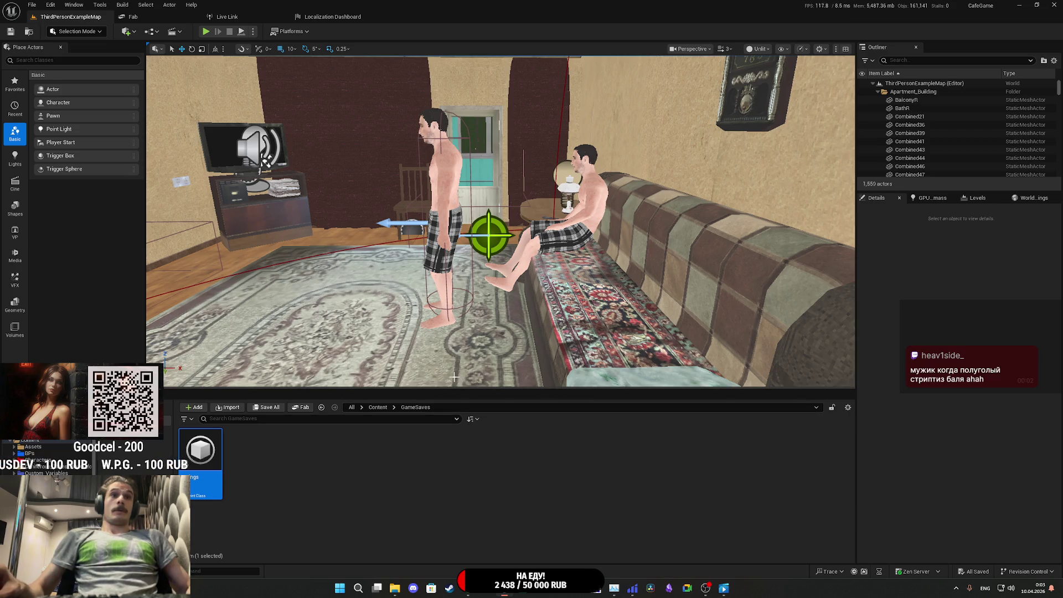
{"action": "left_click", "coordinate": [377, 407]}
{"action": "scroll", "coordinate": [501, 222], "scroll_direction": "down", "scroll_amount": 10}
{"action": "left_click_drag", "start_coordinate": [501, 221], "coordinate": [443, 221]}
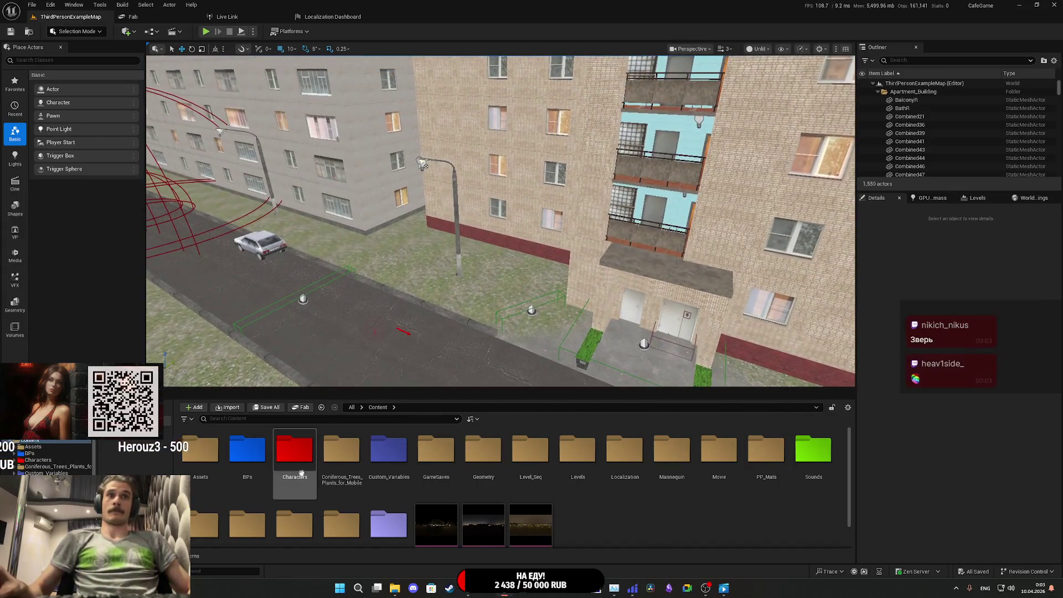
{"action": "scroll", "coordinate": [374, 507], "scroll_direction": "down", "scroll_amount": 1}
{"action": "double_click", "coordinate": [401, 502]}
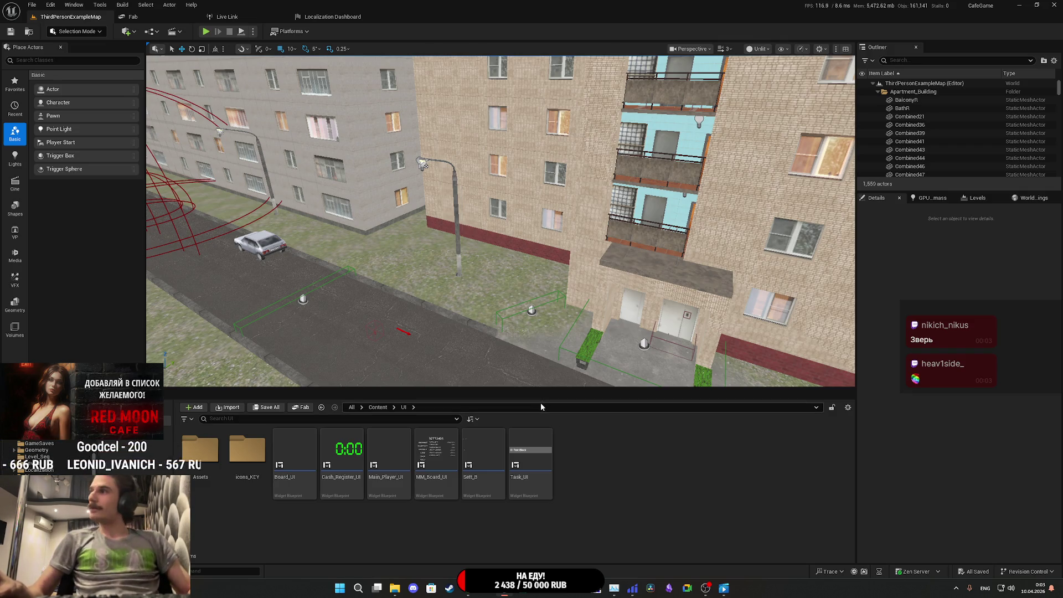
{"action": "left_click", "coordinate": [397, 453]}
{"action": "double_click", "coordinate": [397, 453]}
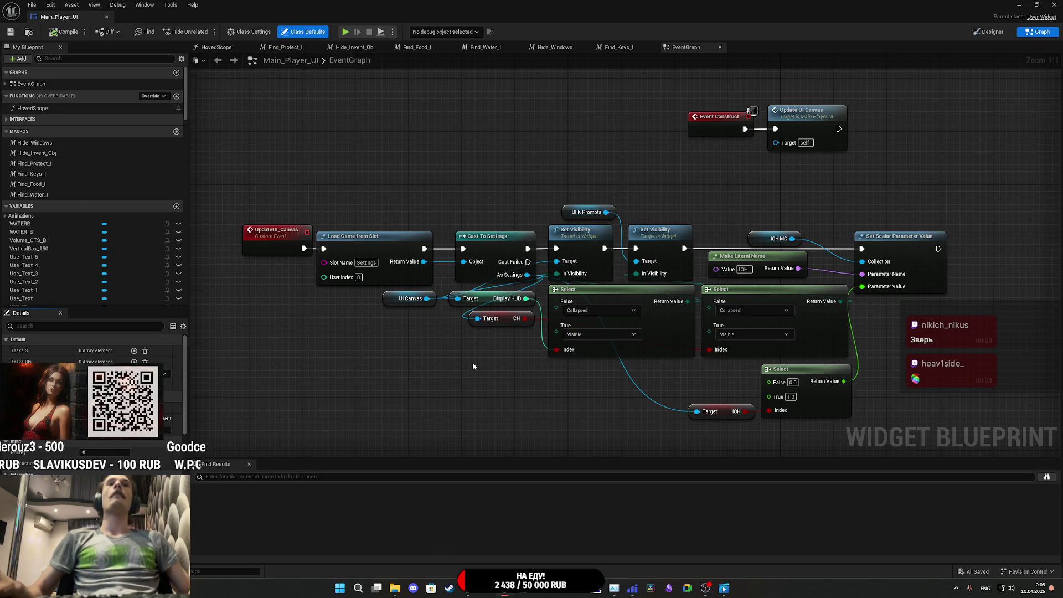
- Move the Display HUD getter down and delete the conversion node and first Select node
{"action": "left_click_drag", "start_coordinate": [514, 359], "coordinate": [500, 334]}
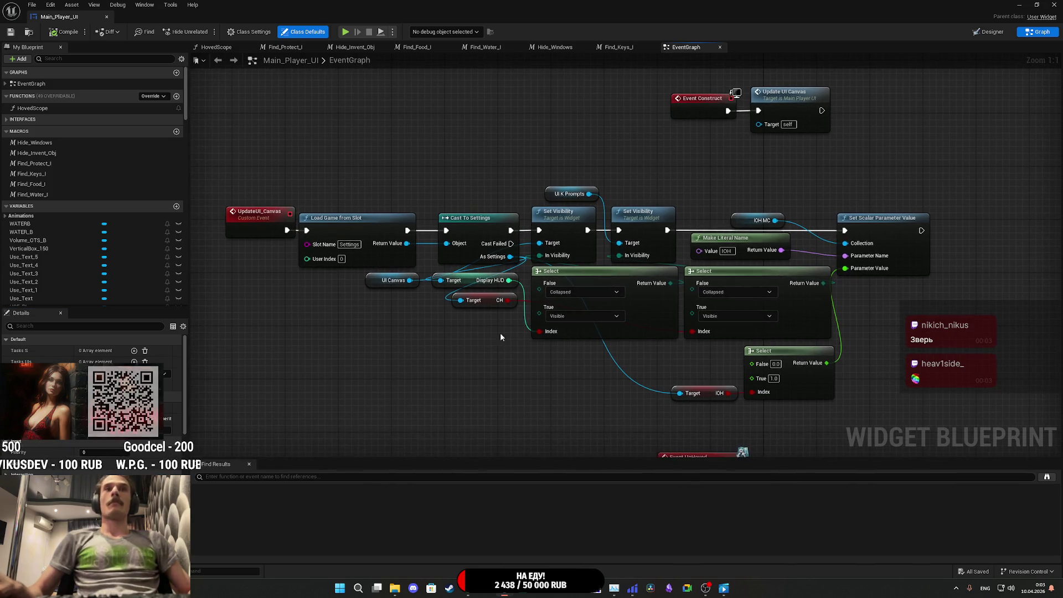
{"action": "mouse_move", "coordinate": [469, 281]}
{"action": "left_mouse_down"}
{"action": "mouse_move", "coordinate": [464, 364]}
{"action": "mouse_move", "coordinate": [554, 334]}
{"action": "mouse_move", "coordinate": [546, 365]}
{"action": "left_mouse_up"}
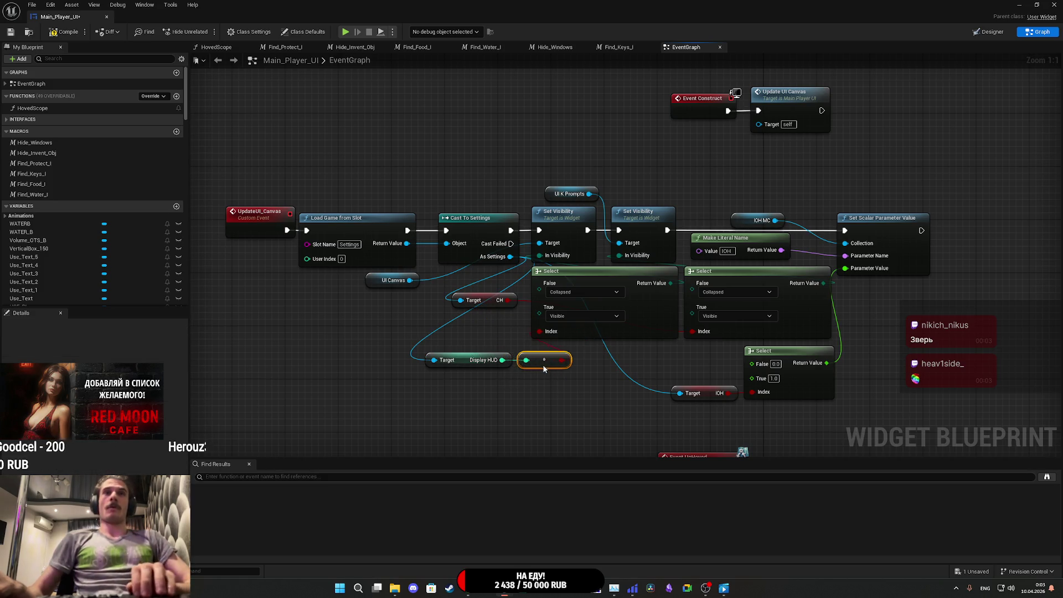
{"action": "key", "text": "Delete"}
{"action": "left_click", "coordinate": [608, 336]}
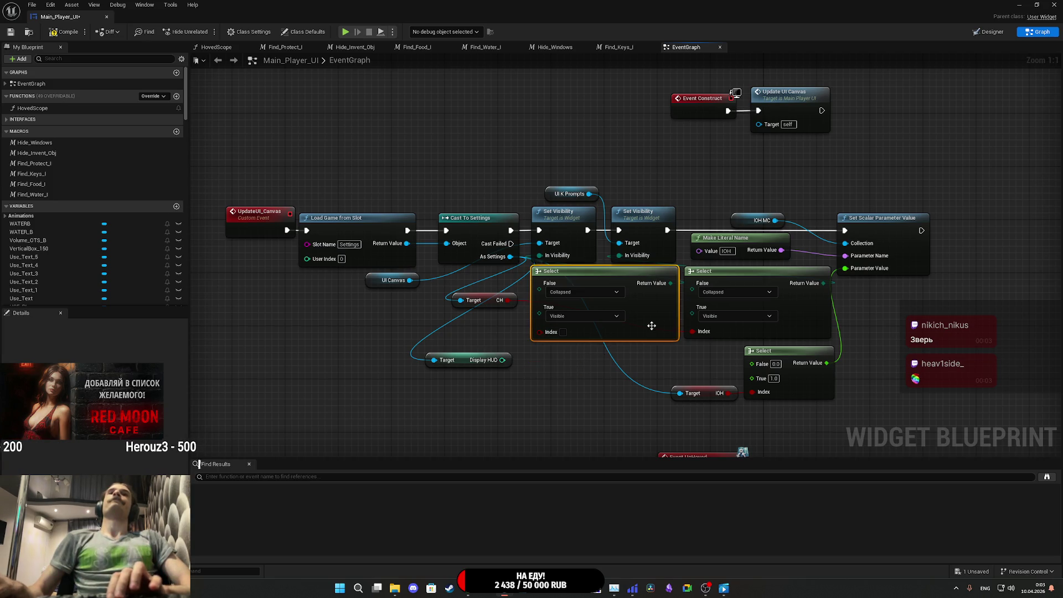
{"action": "key", "text": "Delete"}
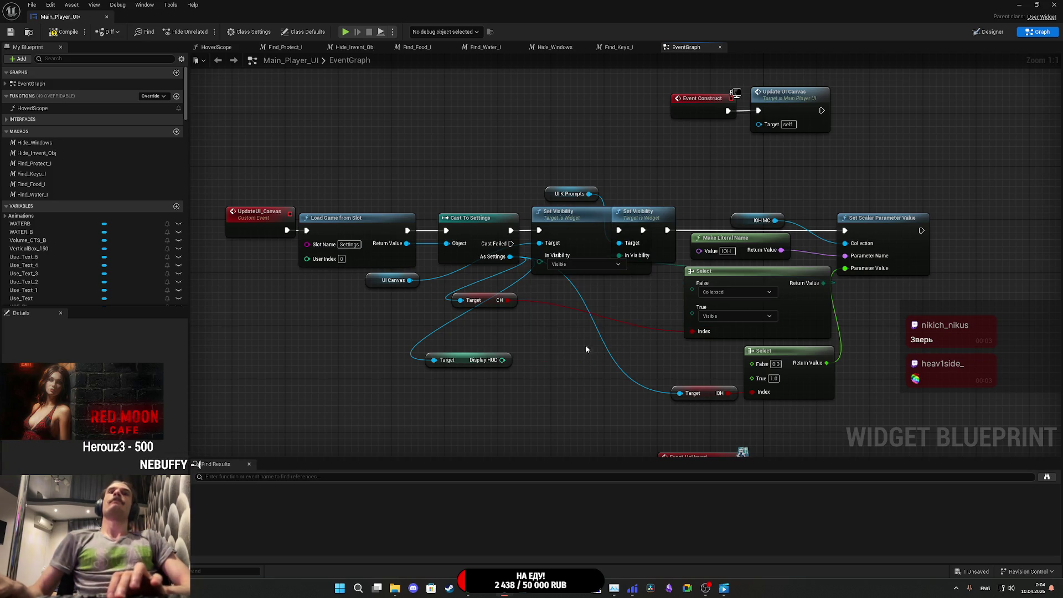
- Shift the UpdateUI_Canvas chain left, reposition Display HUD, and switch to the Designer view
{"action": "mouse_move", "coordinate": [567, 339]}
{"action": "left_mouse_down"}
{"action": "mouse_move", "coordinate": [552, 316]}
{"action": "mouse_move", "coordinate": [687, 317]}
{"action": "left_mouse_up"}
{"action": "left_click_drag", "start_coordinate": [672, 369], "coordinate": [392, 216]}
{"action": "mouse_move", "coordinate": [699, 221]}
{"action": "left_mouse_down"}
{"action": "mouse_move", "coordinate": [631, 221]}
{"action": "mouse_move", "coordinate": [646, 223]}
{"action": "left_mouse_up"}
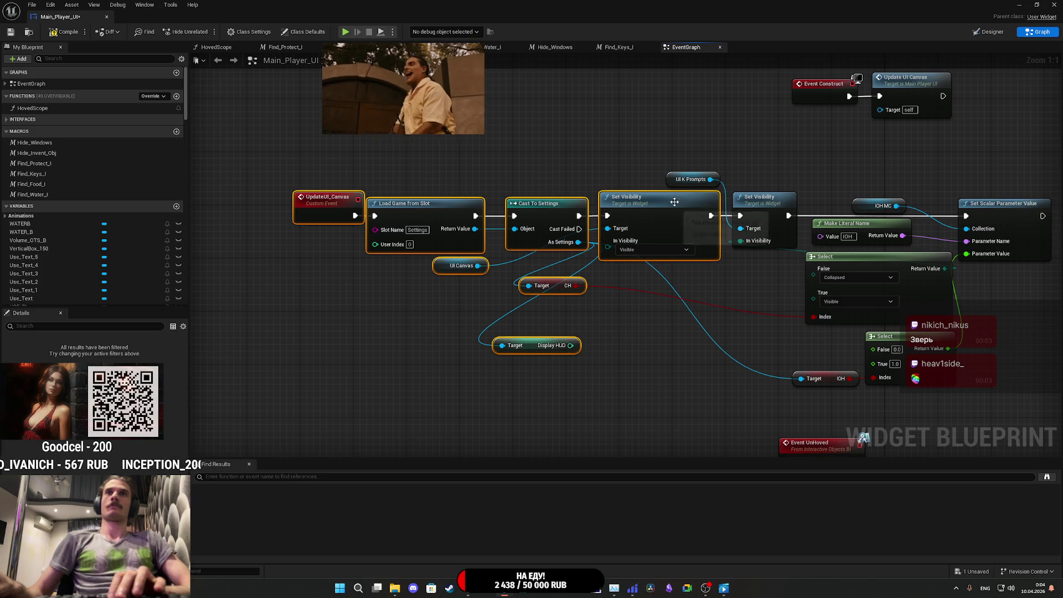
{"action": "left_click", "coordinate": [673, 180]}
{"action": "mouse_move", "coordinate": [757, 163]}
{"action": "left_mouse_down"}
{"action": "mouse_move", "coordinate": [605, 151]}
{"action": "mouse_move", "coordinate": [630, 161]}
{"action": "left_mouse_up"}
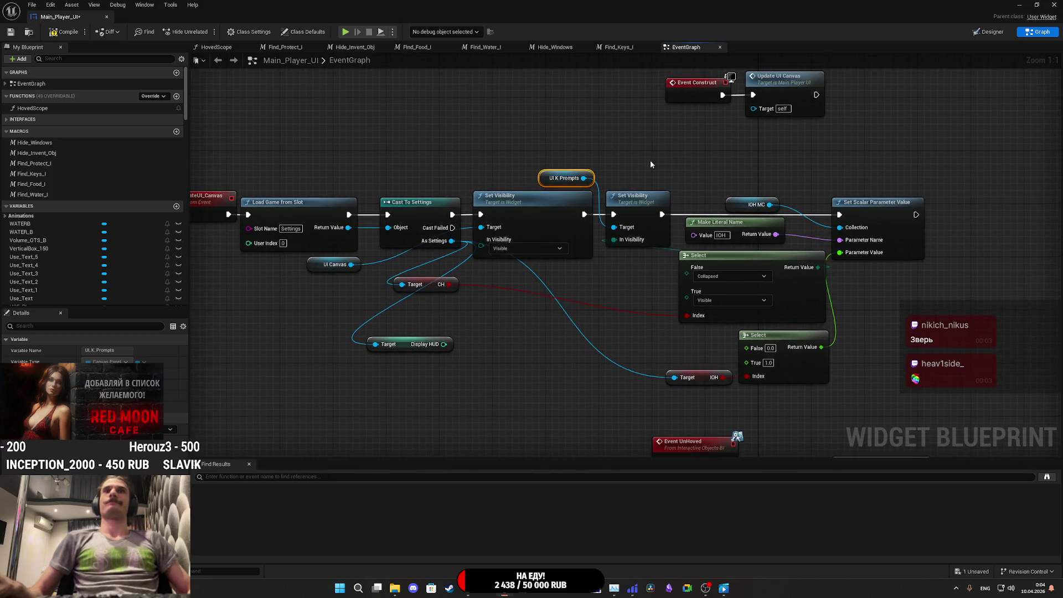
{"action": "left_click_drag", "start_coordinate": [599, 275], "coordinate": [699, 248]}
{"action": "left_click", "coordinate": [571, 306]}
{"action": "left_click_drag", "start_coordinate": [505, 321], "coordinate": [418, 295]}
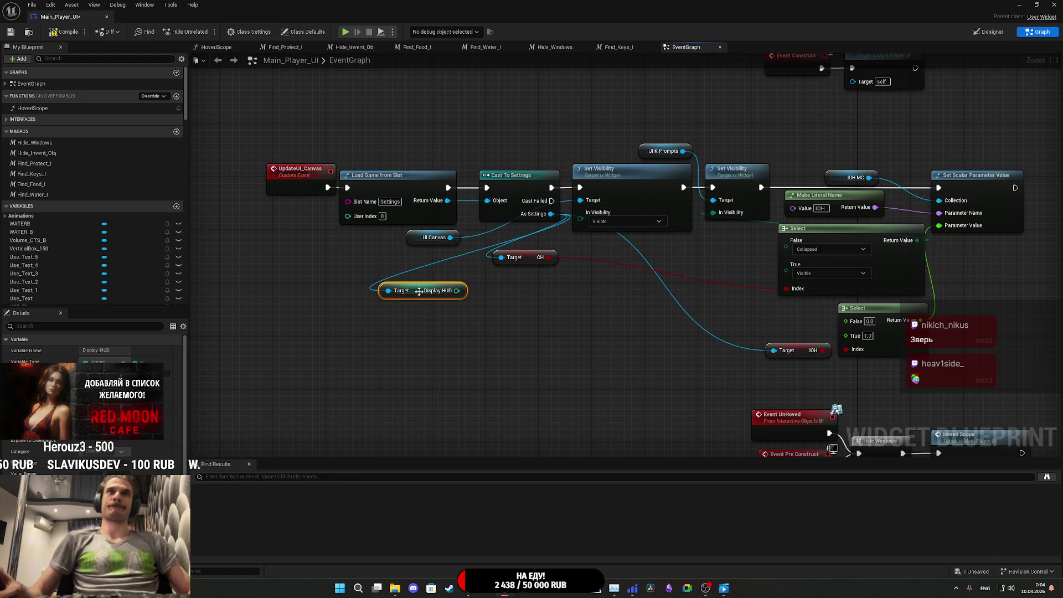
{"action": "left_click", "coordinate": [980, 35]}
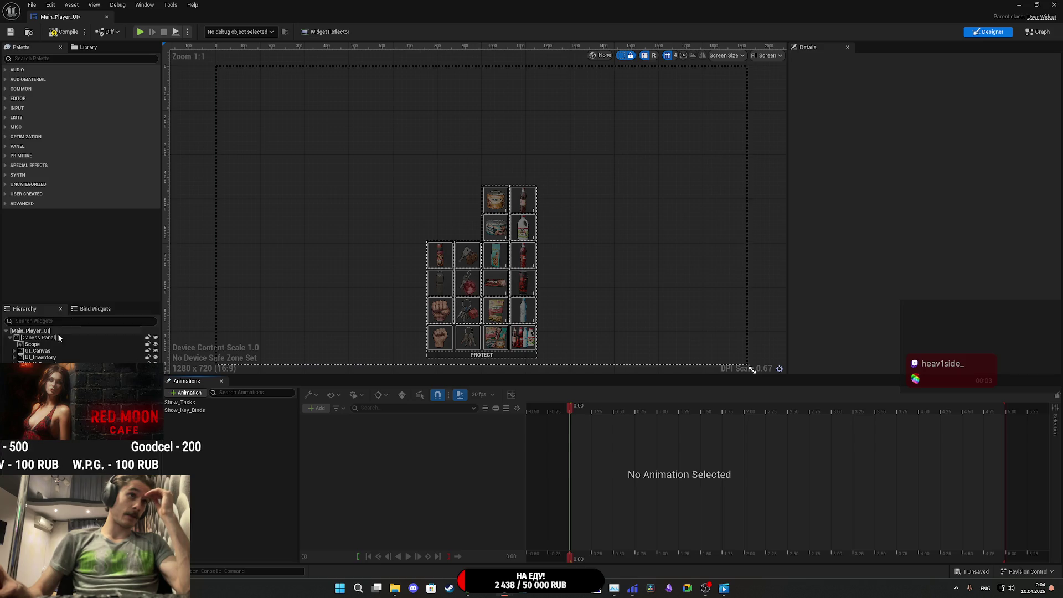
- Add a Canvas Panel named UI_Cafe_Canvas inside the root canvas, mark it as a variable, and compile
{"action": "left_click", "coordinate": [33, 351]}
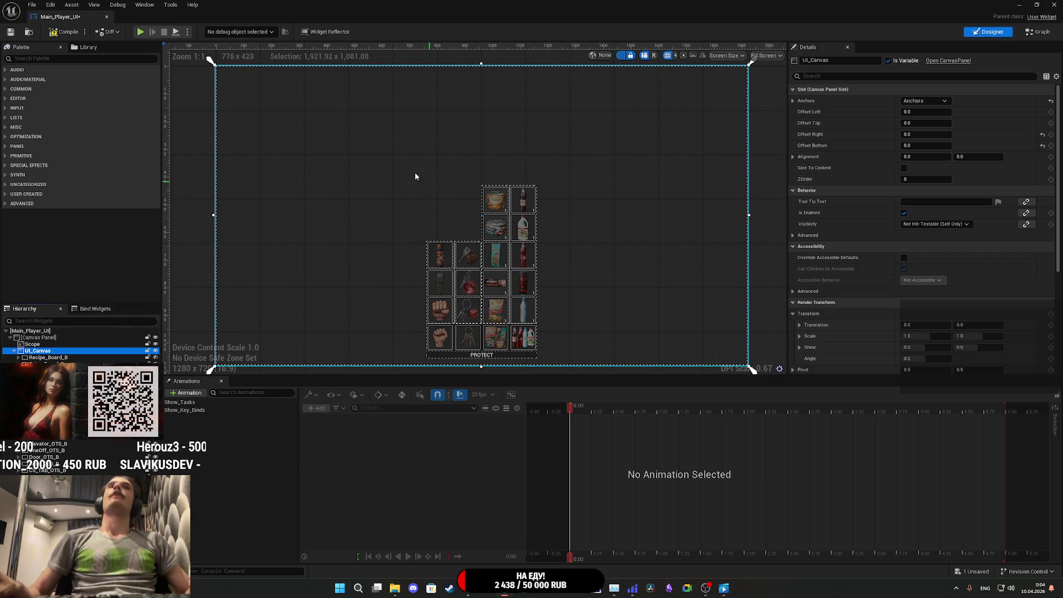
{"action": "left_click", "coordinate": [34, 58]}
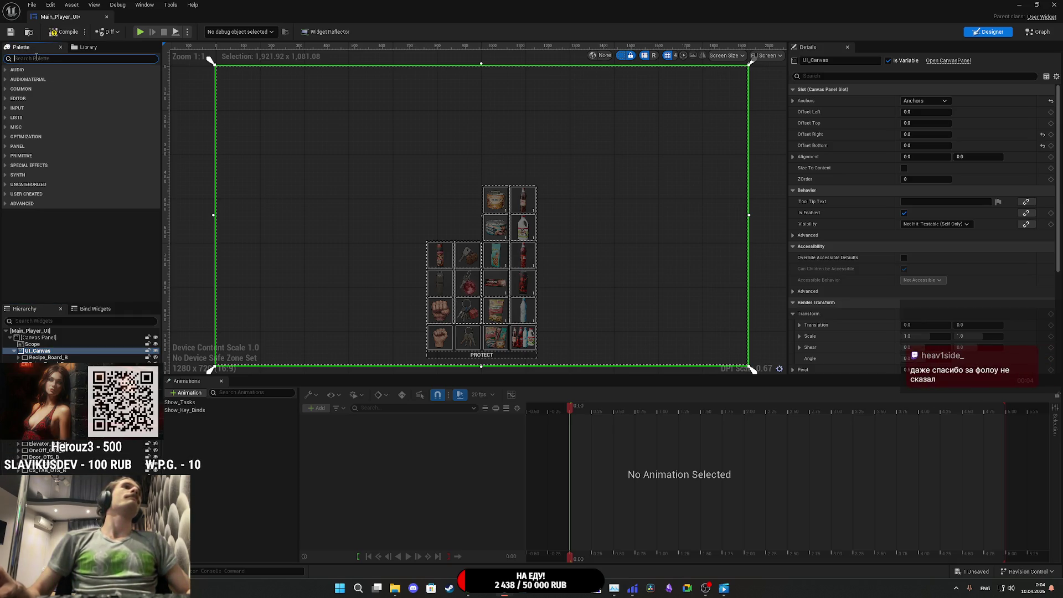
{"action": "type", "text": "can"}
{"action": "left_click", "coordinate": [44, 78]}
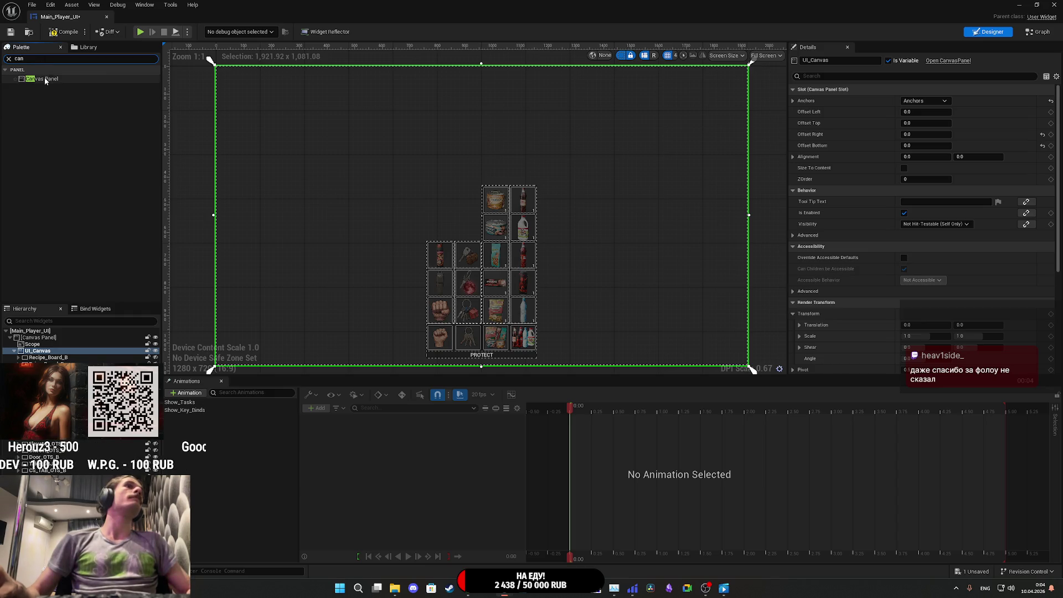
{"action": "left_click_drag", "start_coordinate": [43, 327], "coordinate": [33, 343]}
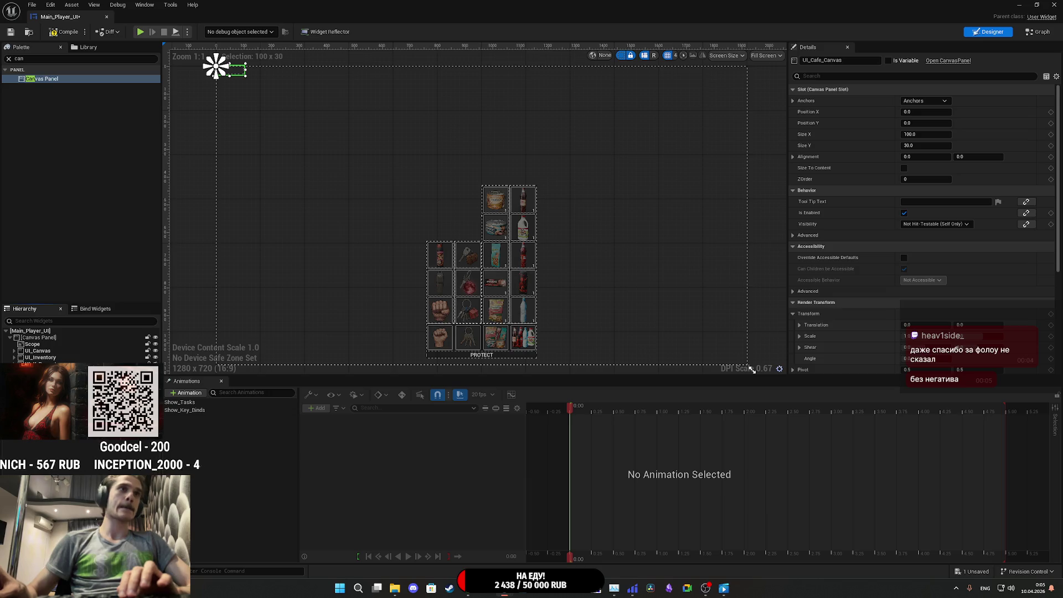
{"action": "left_click", "coordinate": [889, 61]}
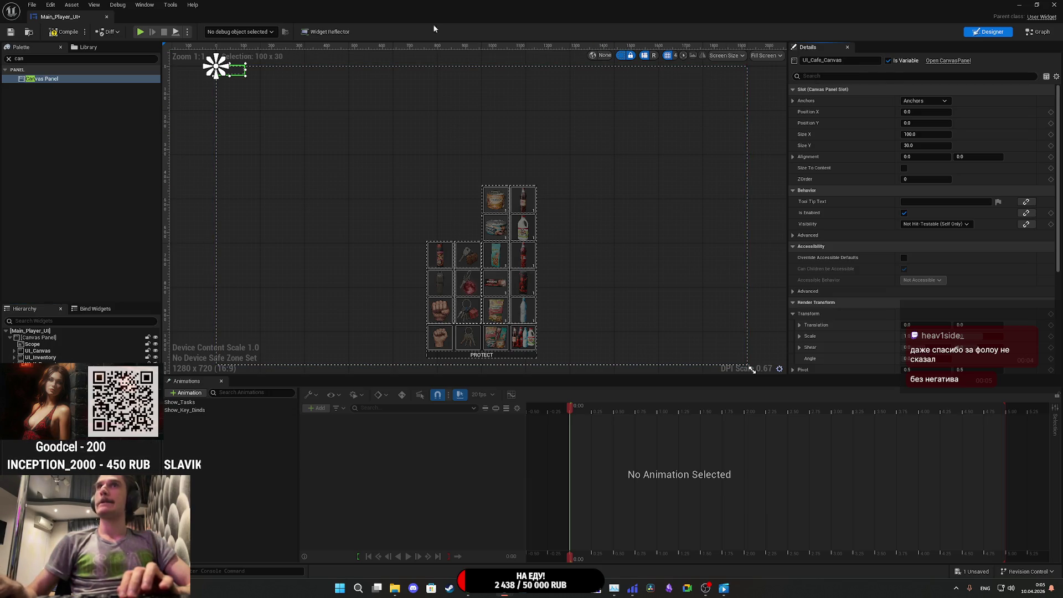
{"action": "left_click", "coordinate": [10, 32]}
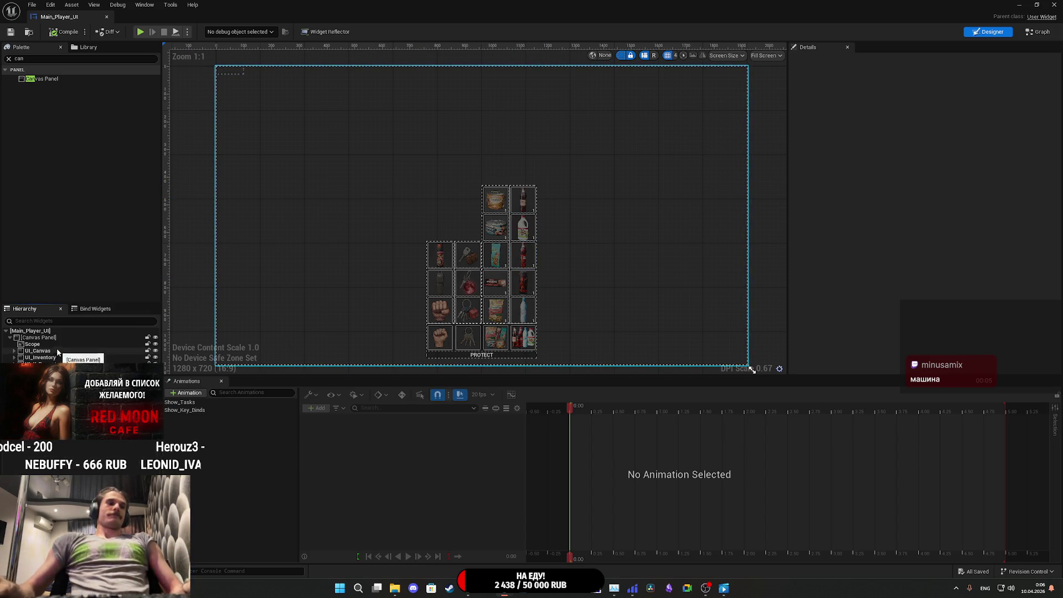
- Save Main_Player_UI and hide UI_Inventory in the designer preview
{"action": "left_click", "coordinate": [6, 32]}
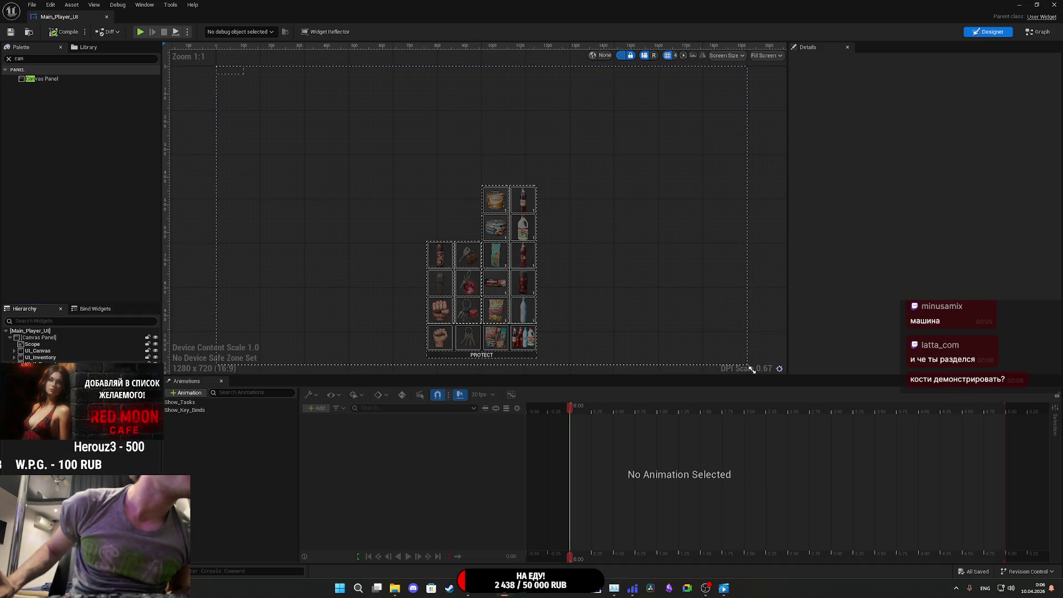
{"action": "left_click", "coordinate": [155, 357]}
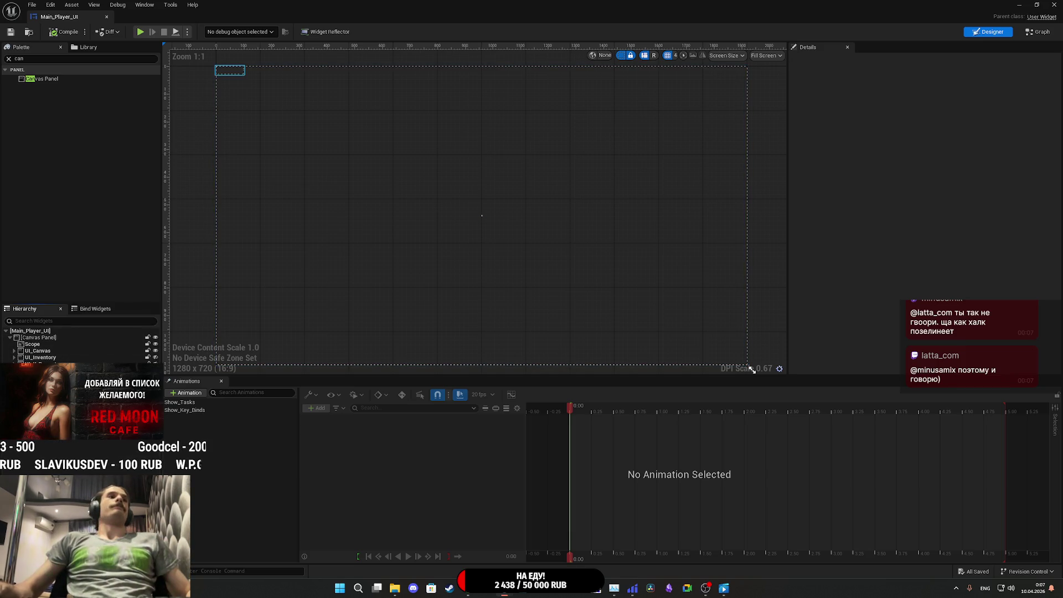
- Anchor UI_Cafe_Canvas to full-screen stretch with offsets 0, save, and select Scope
{"action": "left_click", "coordinate": [229, 71]}
{"action": "left_click", "coordinate": [923, 100]}
{"action": "left_click", "coordinate": [1004, 201]}
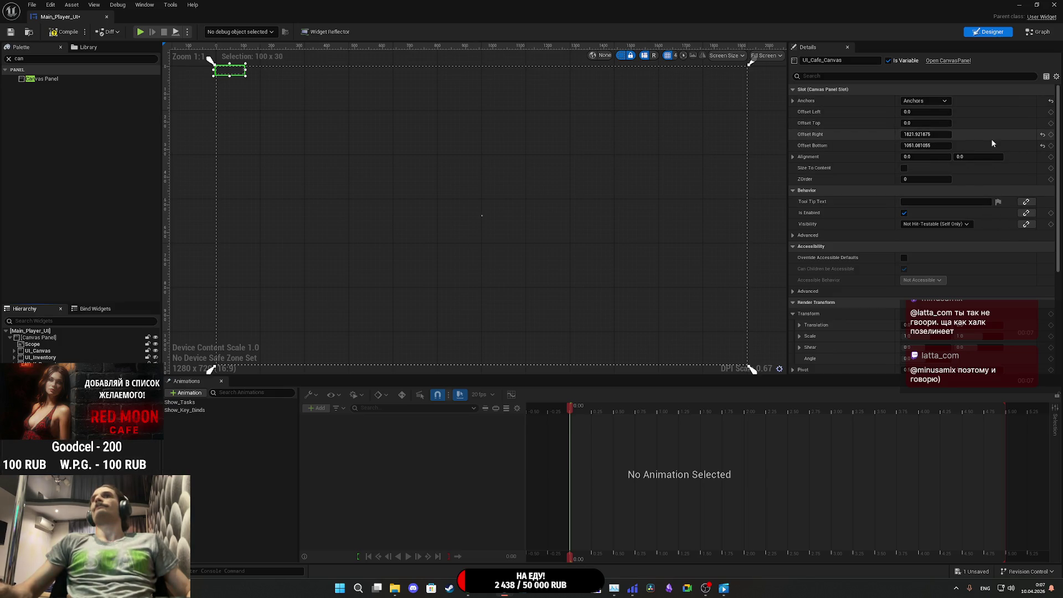
{"action": "left_click", "coordinate": [919, 145]}
{"action": "type", "text": "0"}
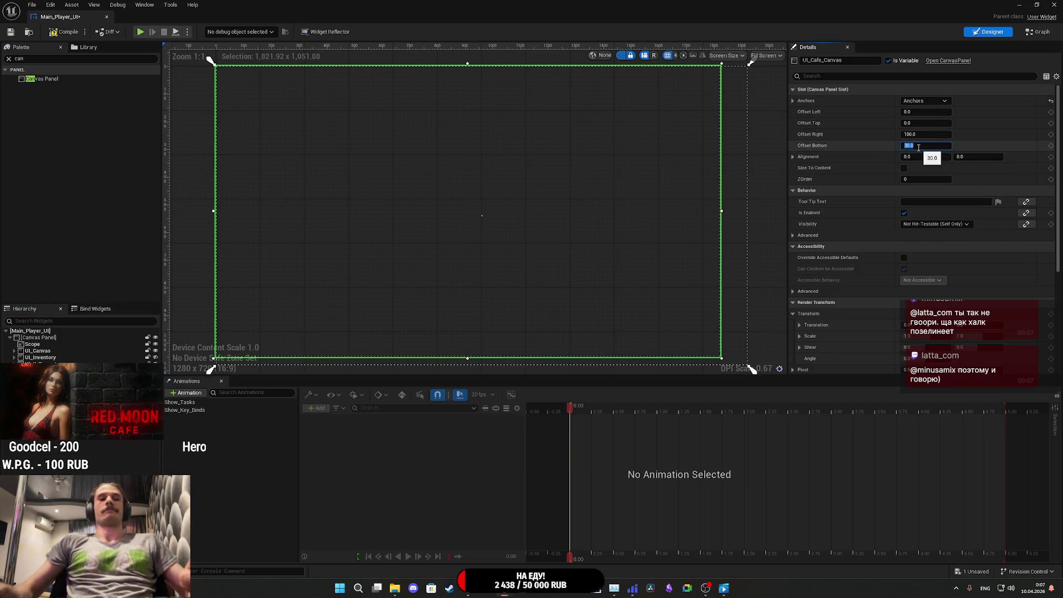
{"action": "key", "text": "Return"}
{"action": "left_click", "coordinate": [919, 134]}
{"action": "type", "text": "0"}
{"action": "key", "text": "Return"}
{"action": "left_click", "coordinate": [10, 31]}
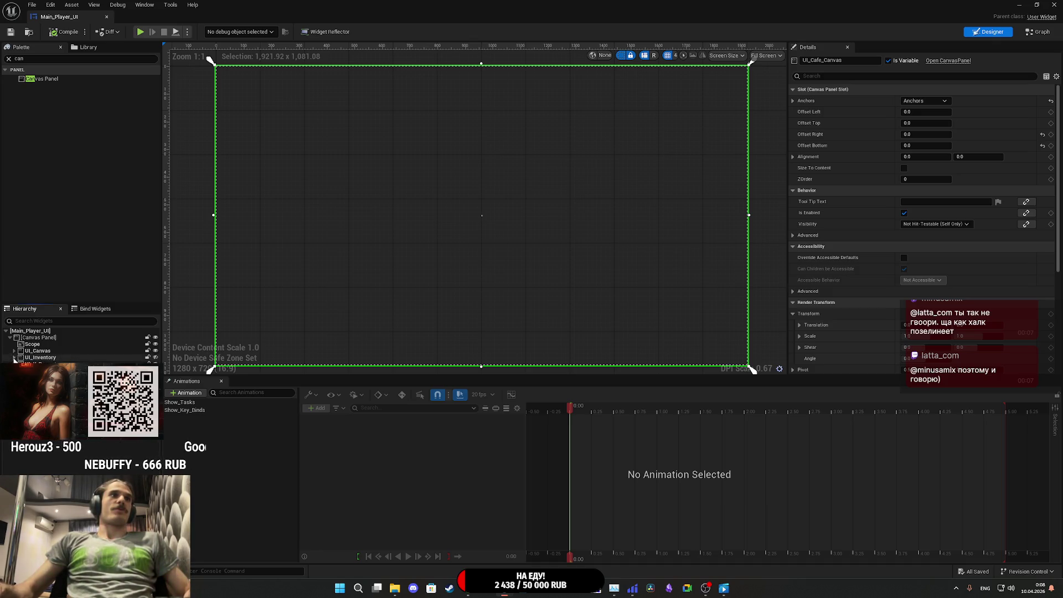
{"action": "left_click", "coordinate": [32, 344]}
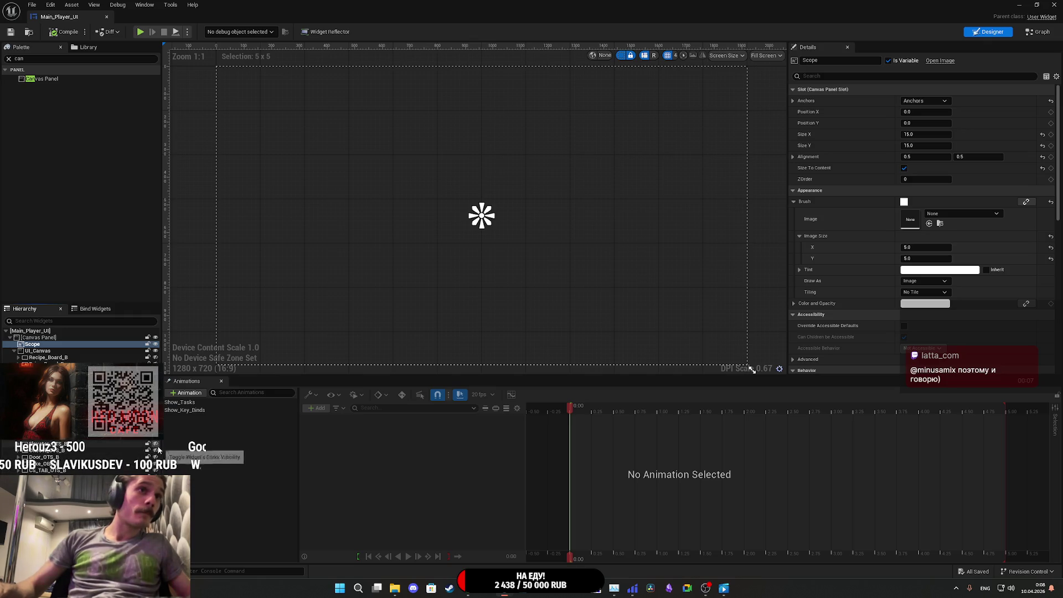
- Select Recipe_Board_B and jump from it to the EventGraph
{"action": "left_click", "coordinate": [48, 358]}
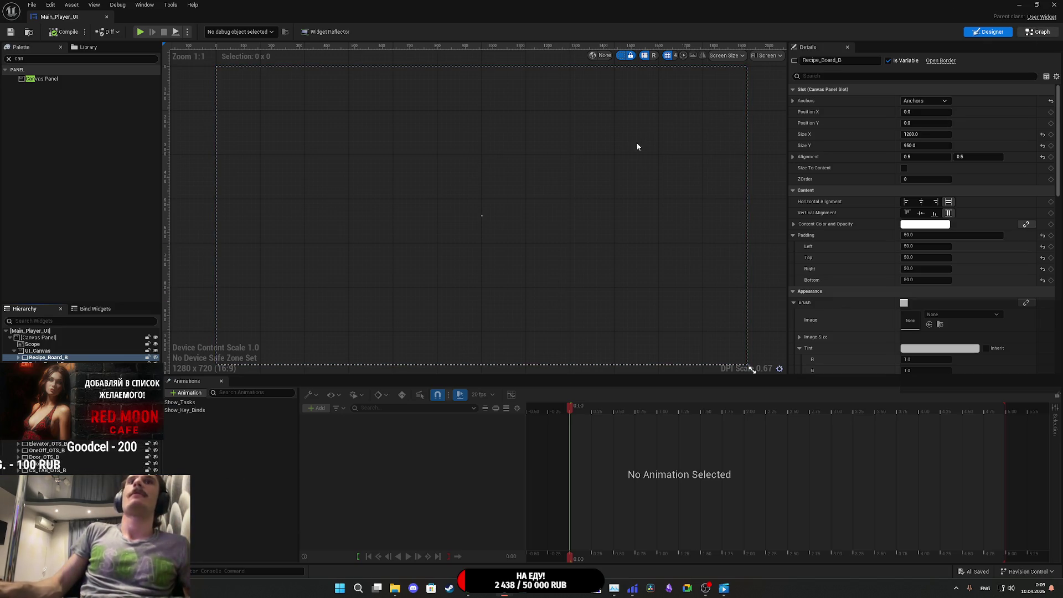
{"action": "double_click", "coordinate": [576, 149]}
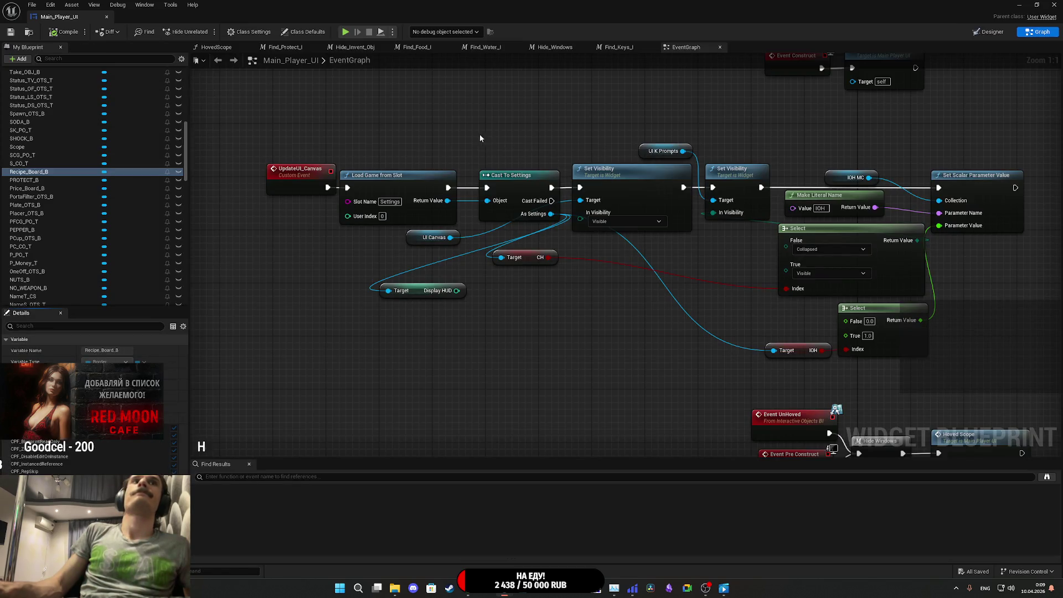
- Break the Event Pre Construct link to Hide Windows, save, and return to the Designer
{"action": "scroll", "coordinate": [426, 264], "scroll_direction": "down", "scroll_amount": 5}
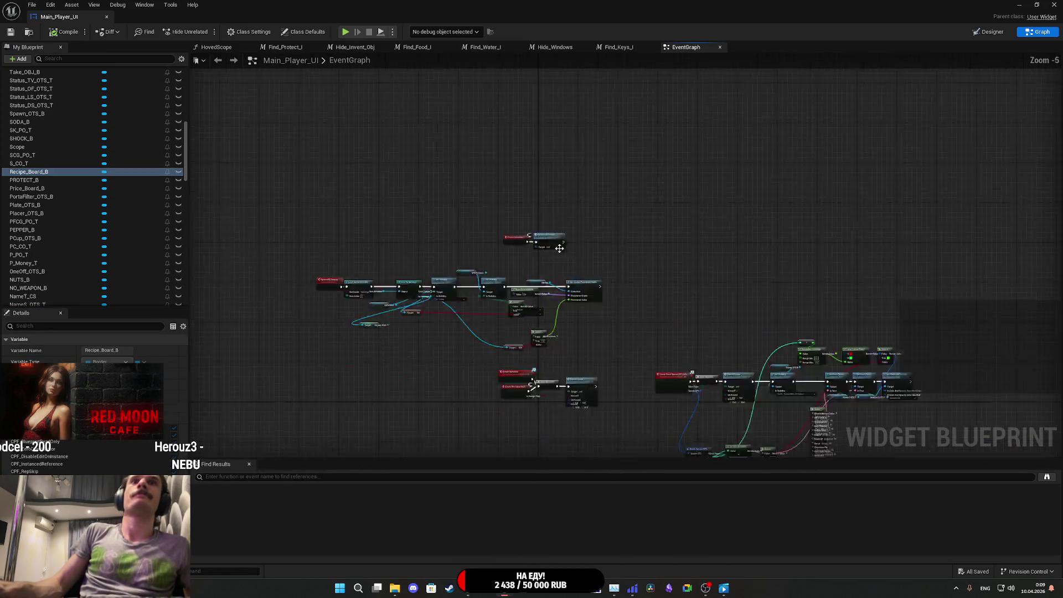
{"action": "scroll", "coordinate": [546, 248], "scroll_direction": "up", "scroll_amount": 5}
{"action": "left_click_drag", "start_coordinate": [477, 289], "coordinate": [623, 74]}
{"action": "mouse_move", "coordinate": [635, 355]}
{"action": "left_mouse_down"}
{"action": "mouse_move", "coordinate": [618, 217]}
{"action": "mouse_move", "coordinate": [529, 202]}
{"action": "mouse_move", "coordinate": [409, 202]}
{"action": "left_mouse_up"}
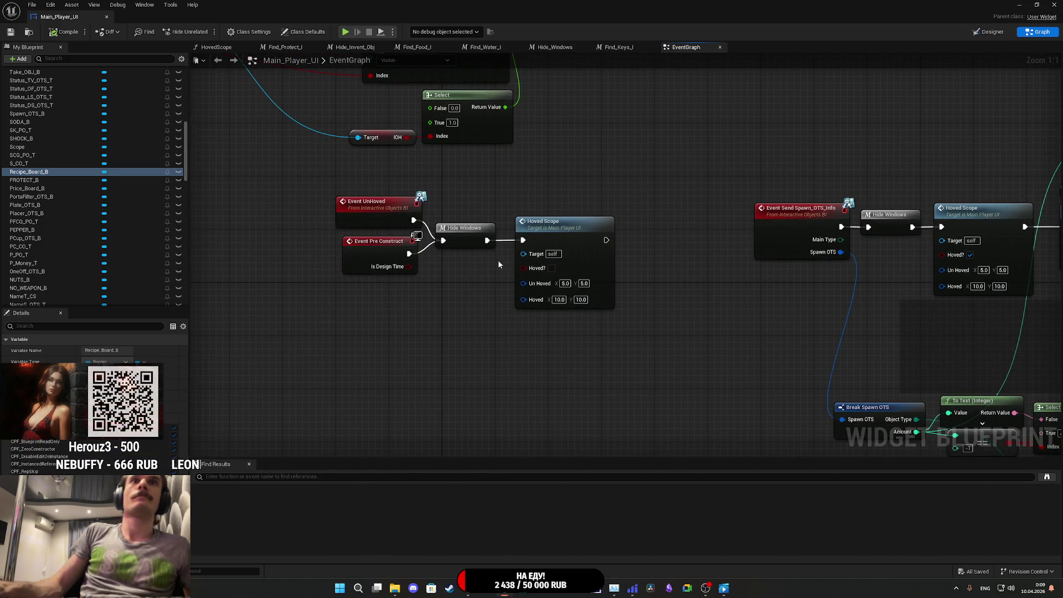
{"action": "left_click", "coordinate": [408, 255], "text": "alt"}
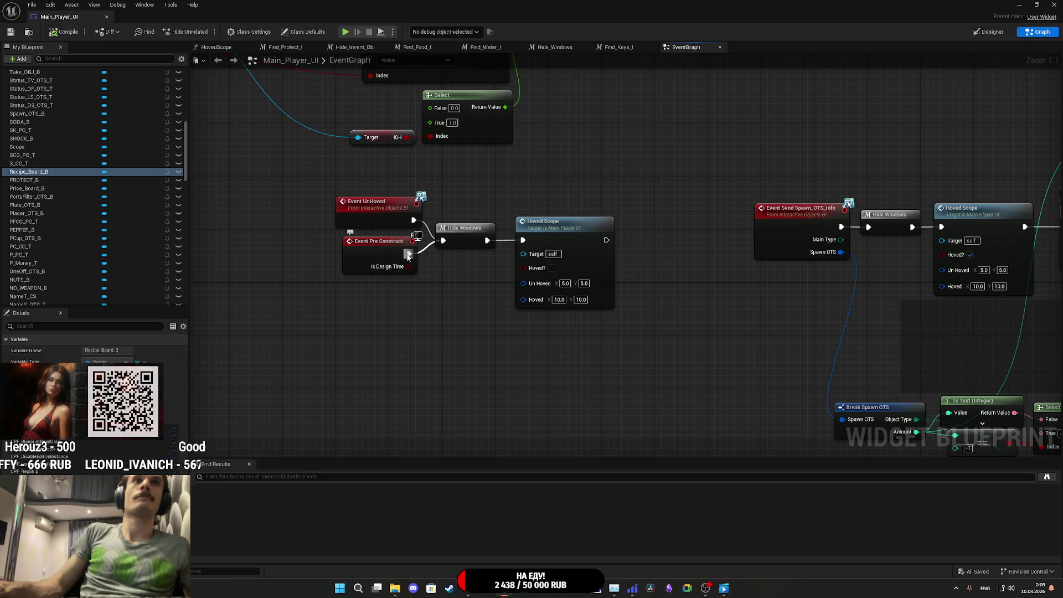
{"action": "left_click", "coordinate": [11, 32]}
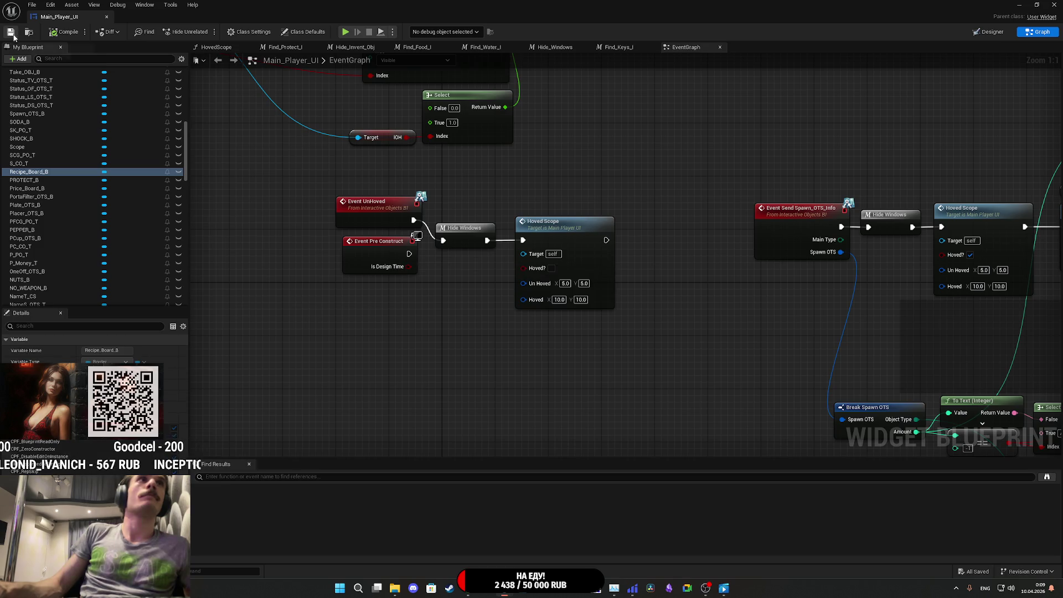
{"action": "left_click", "coordinate": [992, 31]}
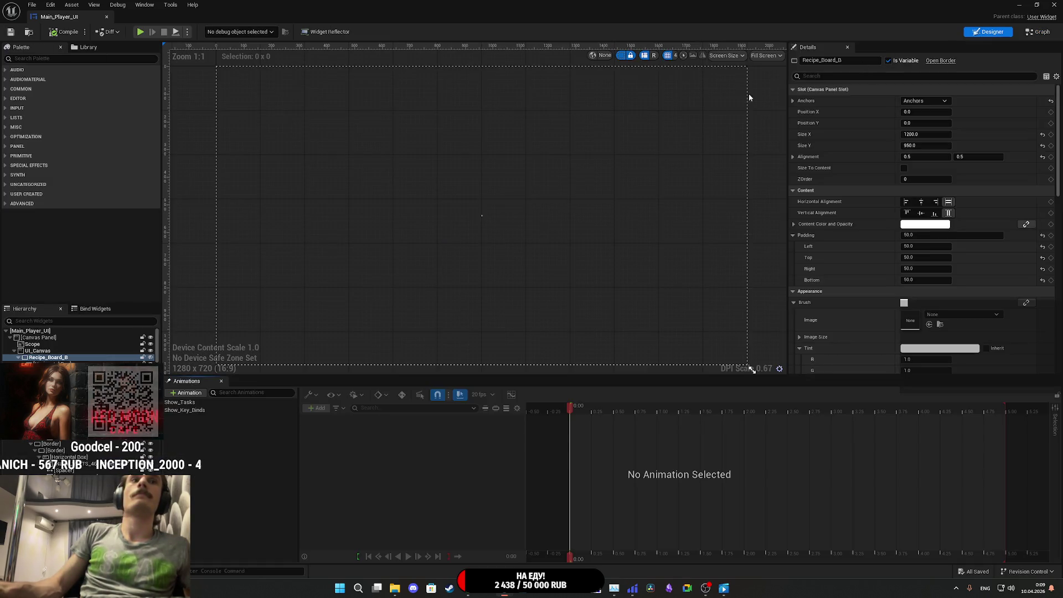
- Re-expand UI_Canvas and make the Name / Amount item widget visible in the preview
{"action": "left_click", "coordinate": [15, 352]}
{"action": "left_click", "coordinate": [15, 352]}
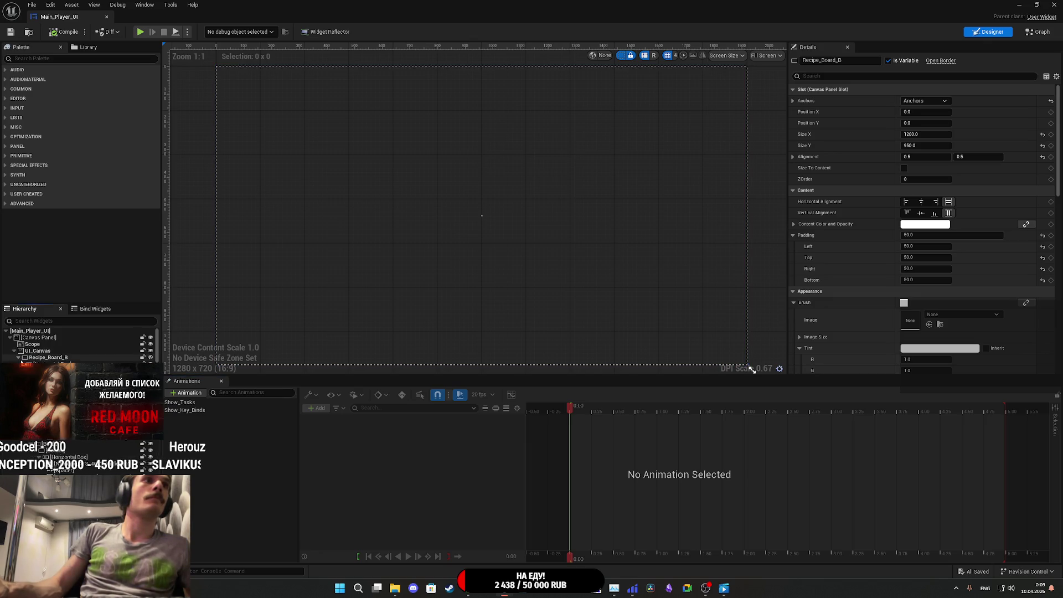
{"action": "left_click", "coordinate": [15, 351]}
{"action": "left_click", "coordinate": [14, 351]}
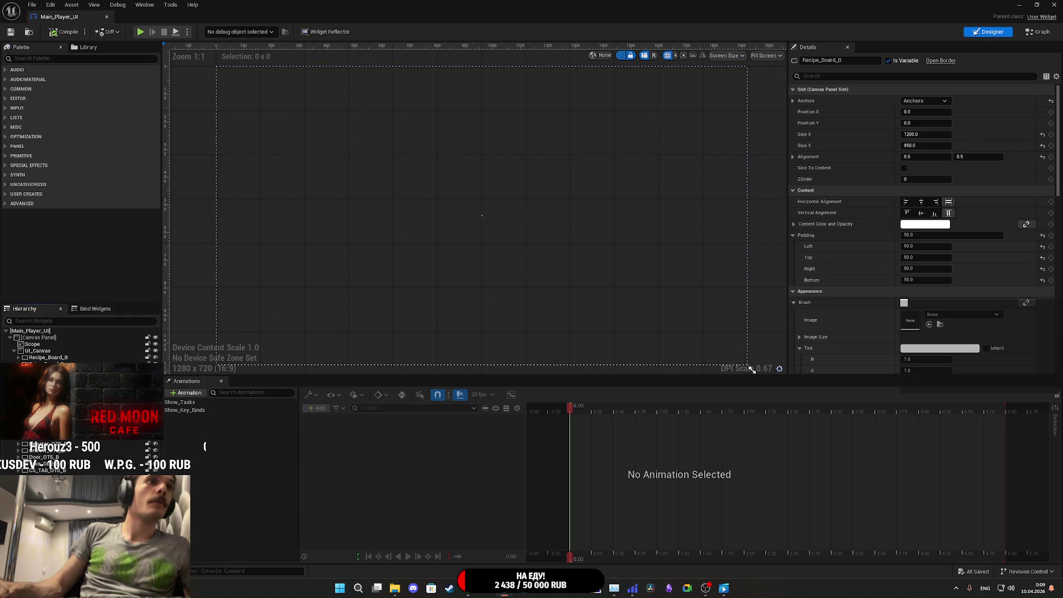
{"action": "left_click", "coordinate": [155, 503]}
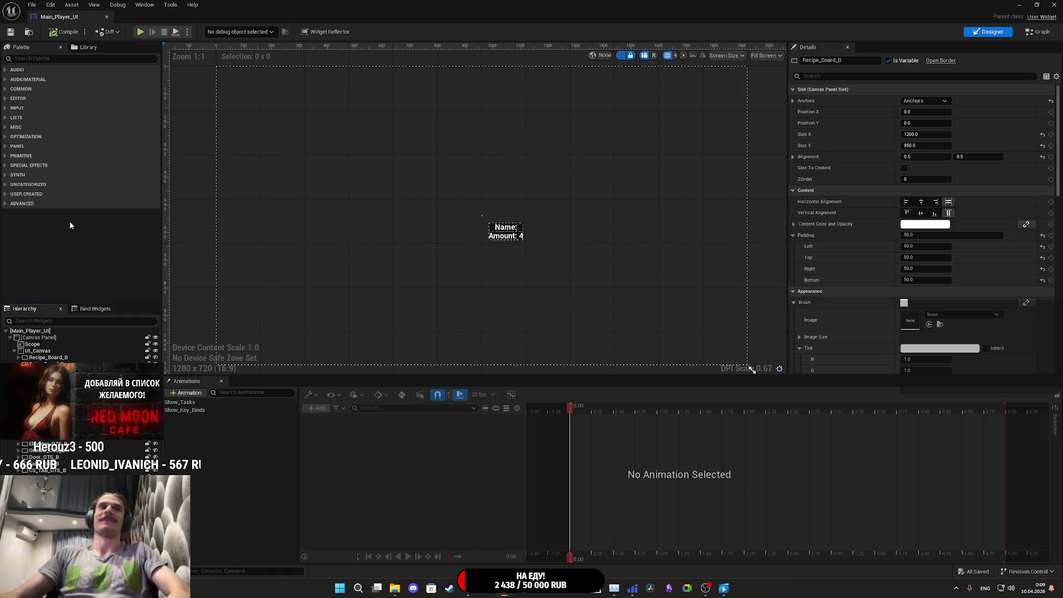
- Select Spawn_OTS_B to view its Details
{"action": "left_click", "coordinate": [505, 232]}
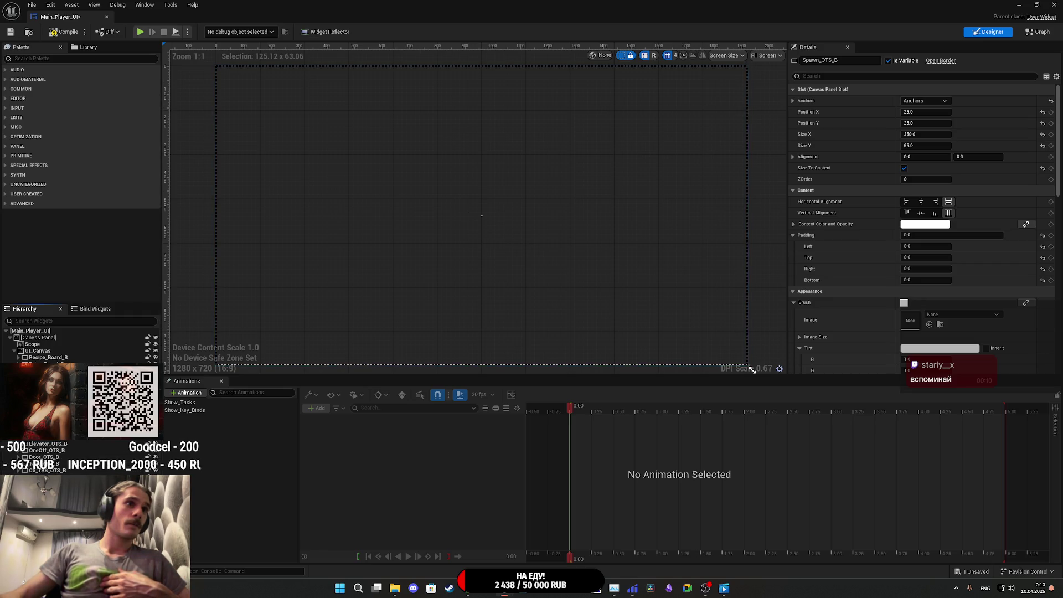
- Briefly preview the Coffee Shop and Take ON widgets, then delete Take_OBJ_B
{"action": "left_click", "coordinate": [156, 470]}
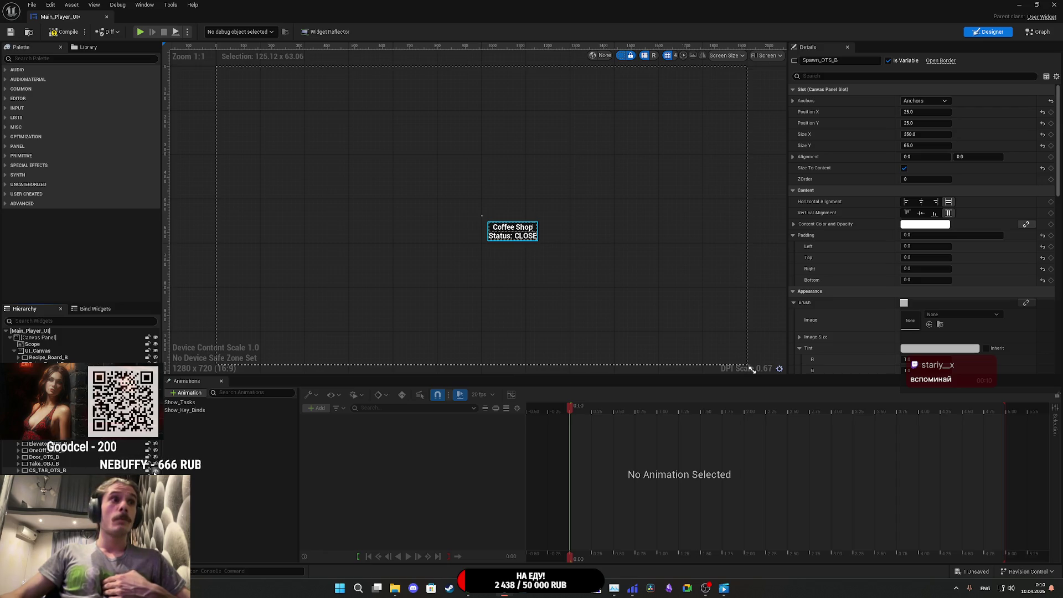
{"action": "left_click", "coordinate": [155, 470]}
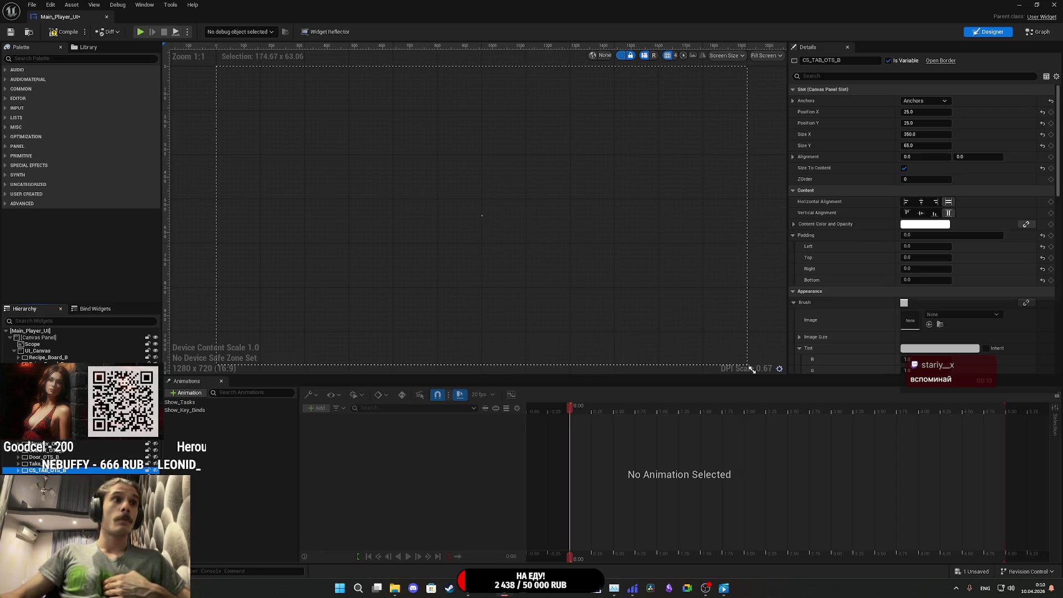
{"action": "left_click", "coordinate": [155, 465]}
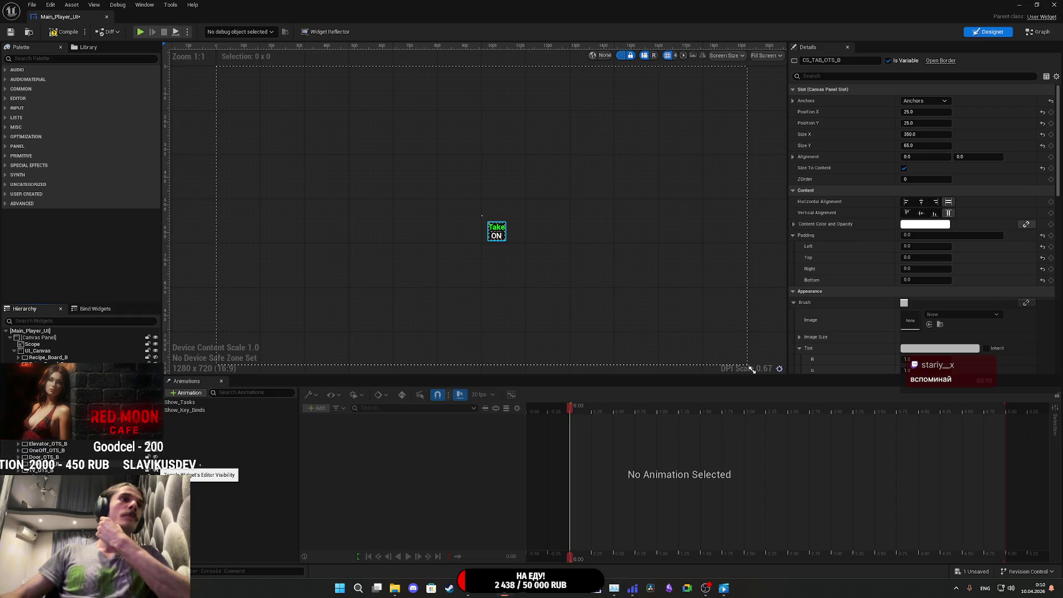
{"action": "left_click", "coordinate": [156, 465]}
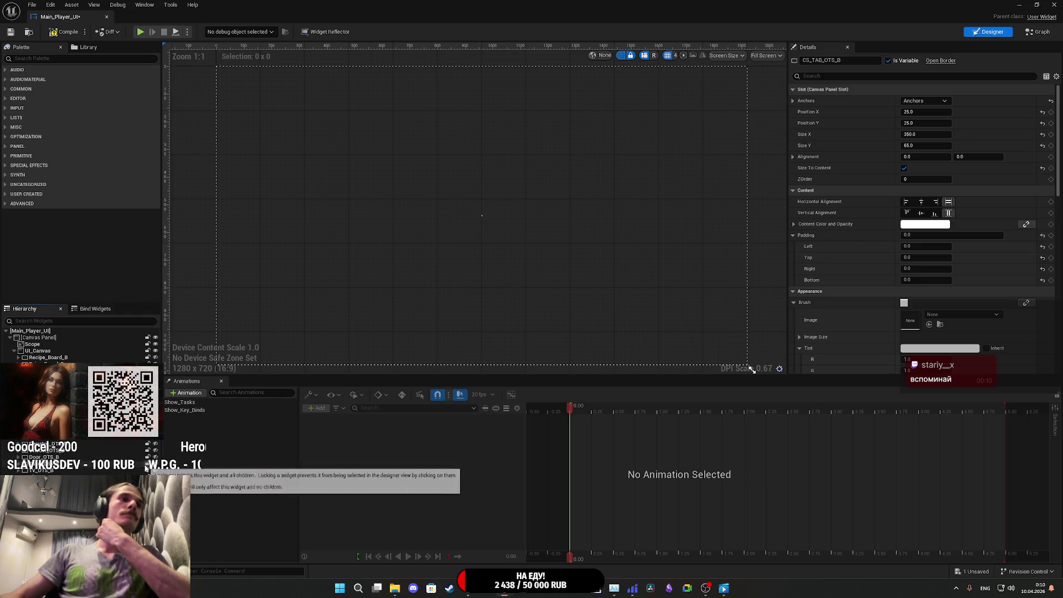
{"action": "left_click", "coordinate": [138, 464]}
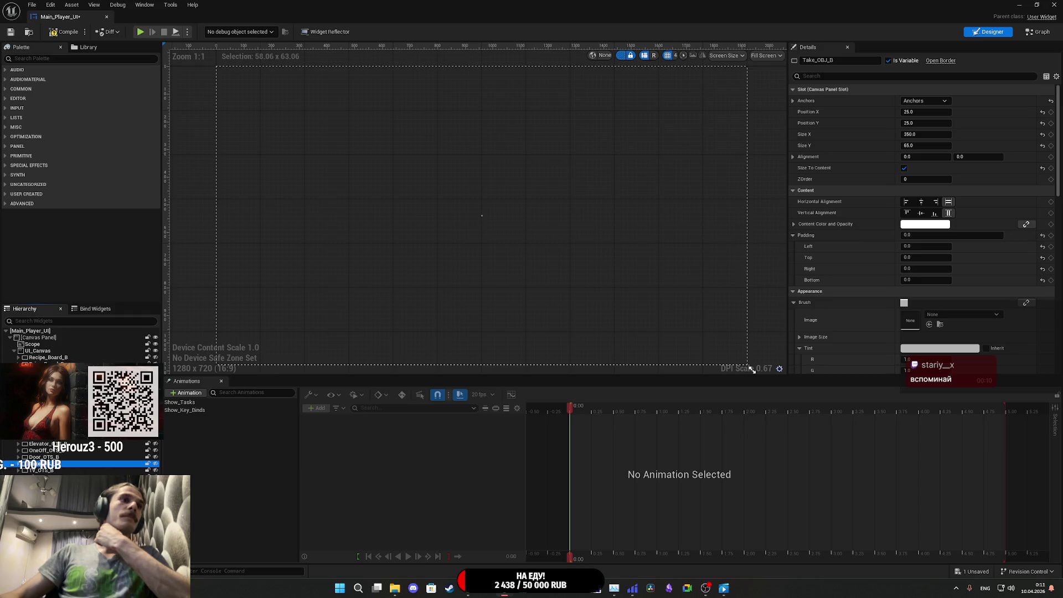
{"action": "key", "text": "Delete"}
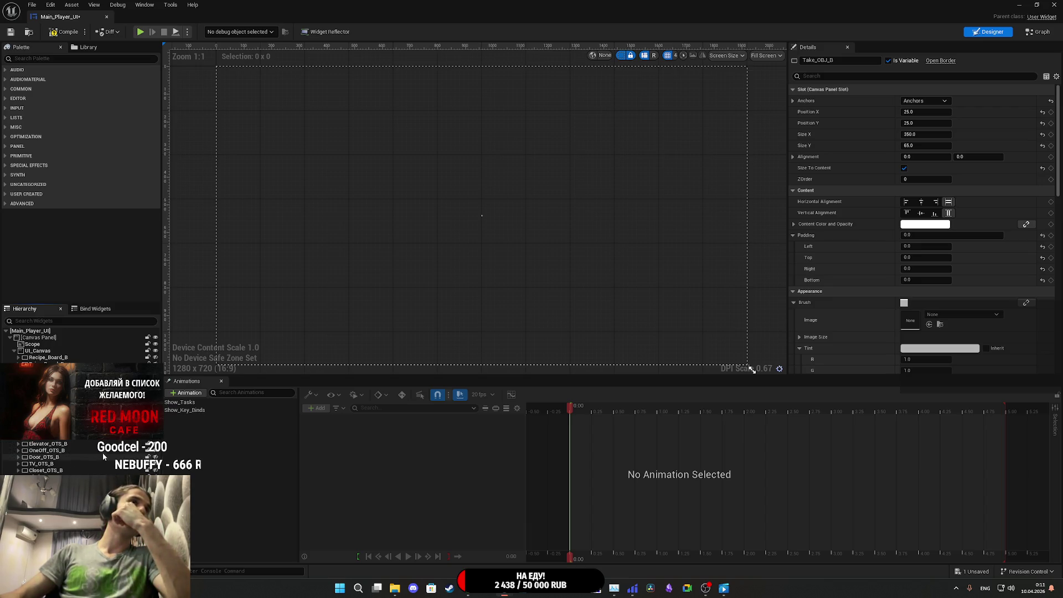
{"action": "left_click", "coordinate": [155, 451]}
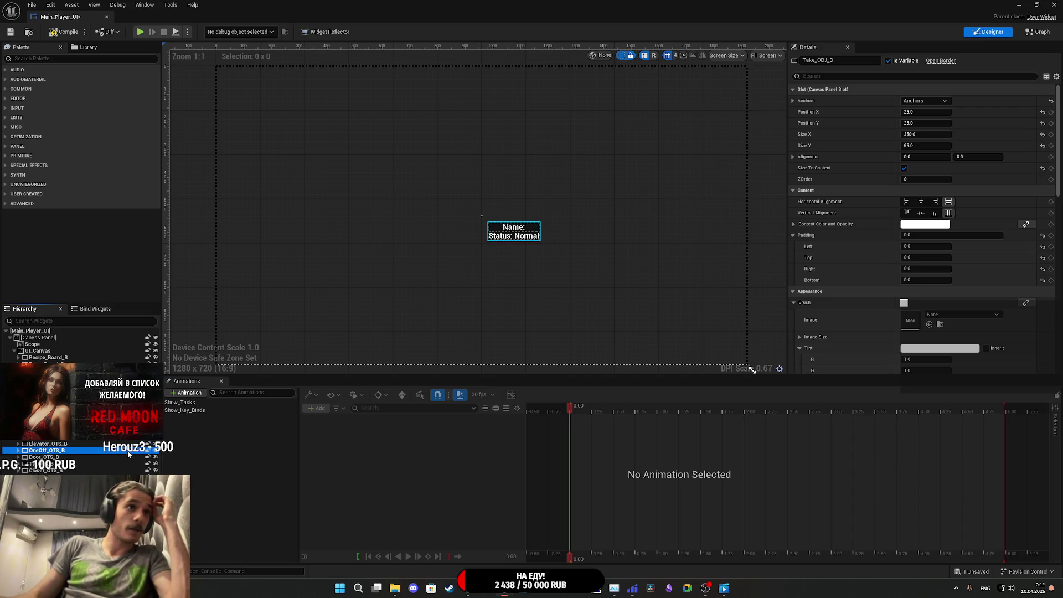
{"action": "left_click", "coordinate": [47, 450]}
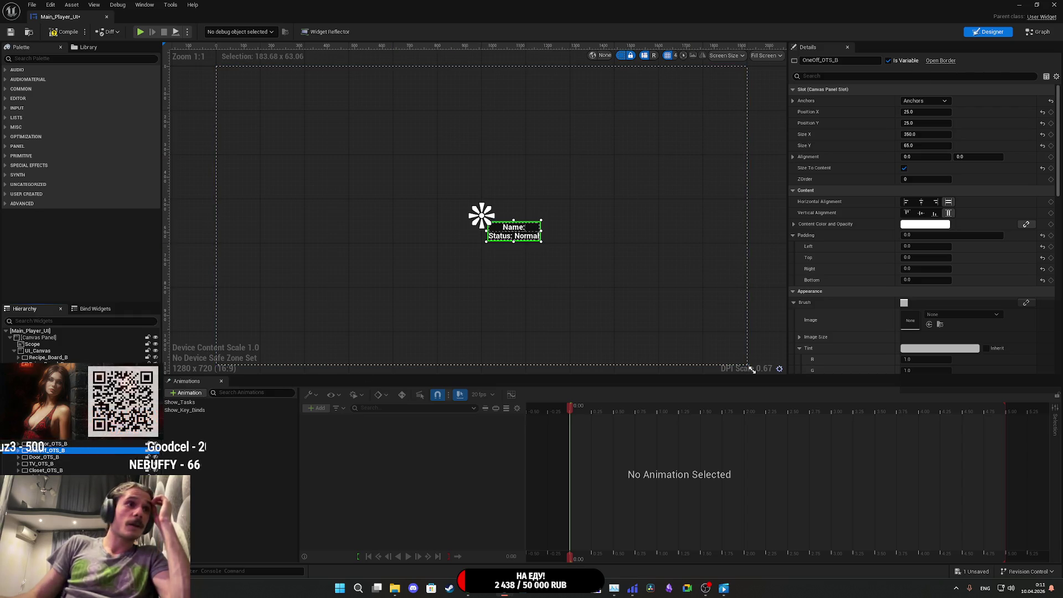
{"action": "left_click_drag", "start_coordinate": [47, 451], "coordinate": [60, 449]}
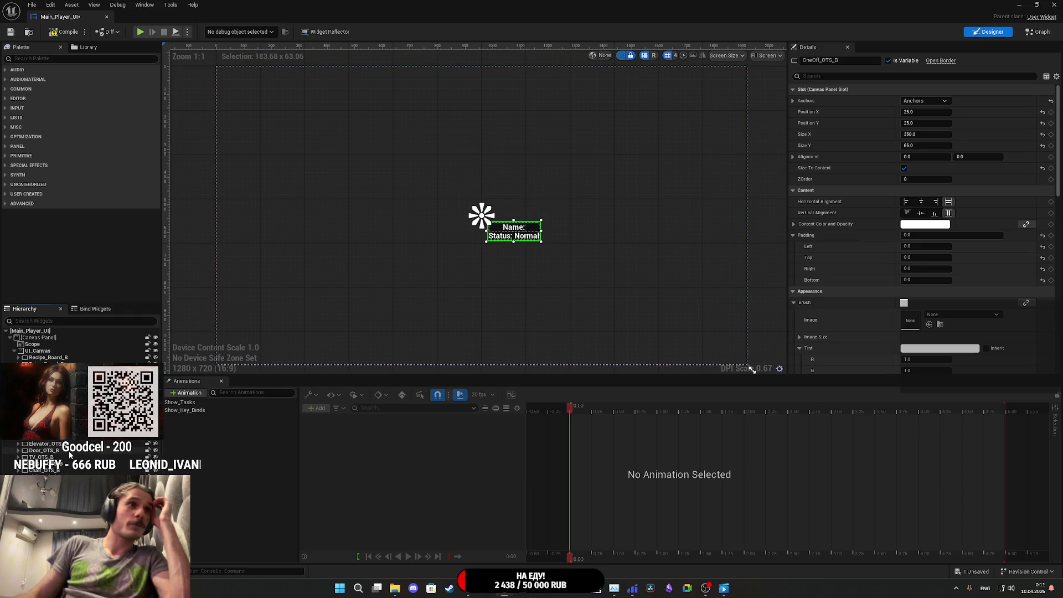
{"action": "left_click", "coordinate": [156, 444]}
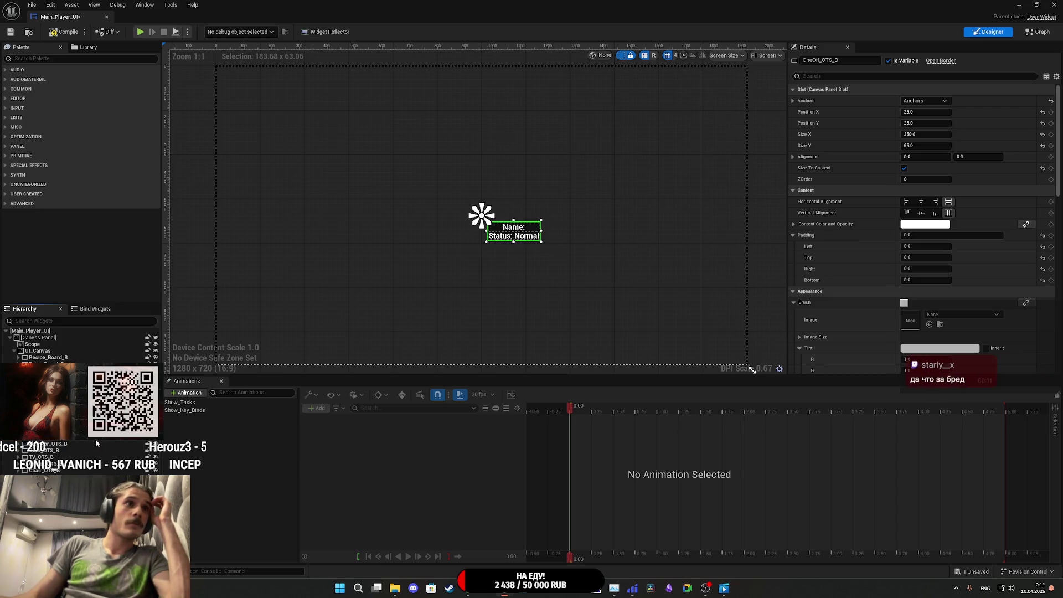
{"action": "left_click", "coordinate": [66, 440]}
{"action": "scroll", "coordinate": [55, 442], "scroll_direction": "down", "scroll_amount": 1}
{"action": "left_click", "coordinate": [45, 442]}
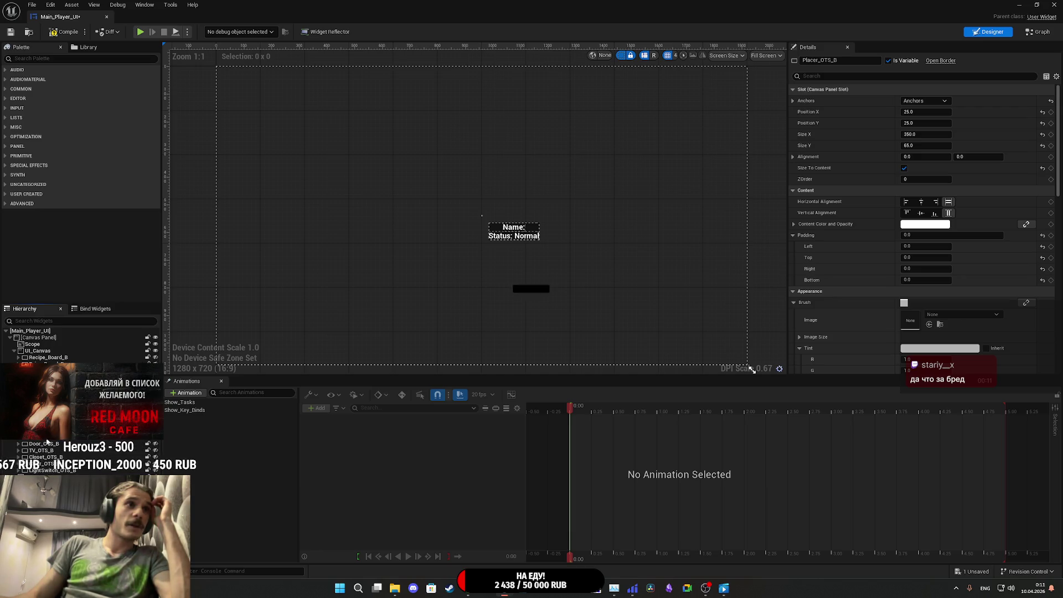
{"action": "scroll", "coordinate": [45, 442], "scroll_direction": "down", "scroll_amount": 1}
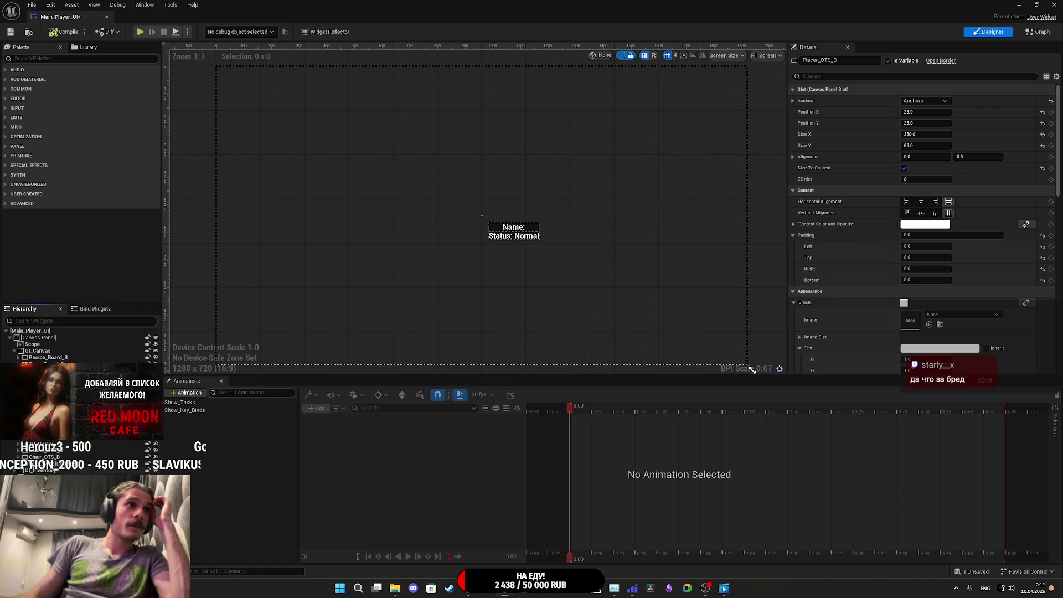
{"action": "left_click", "coordinate": [46, 442]}
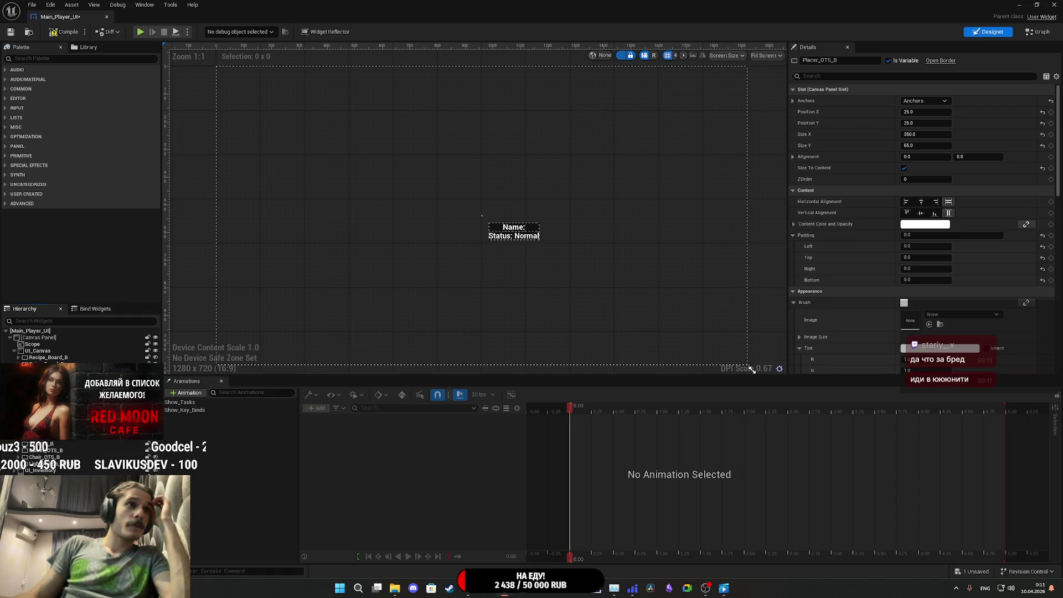
{"action": "scroll", "coordinate": [46, 441], "scroll_direction": "down", "scroll_amount": 1}
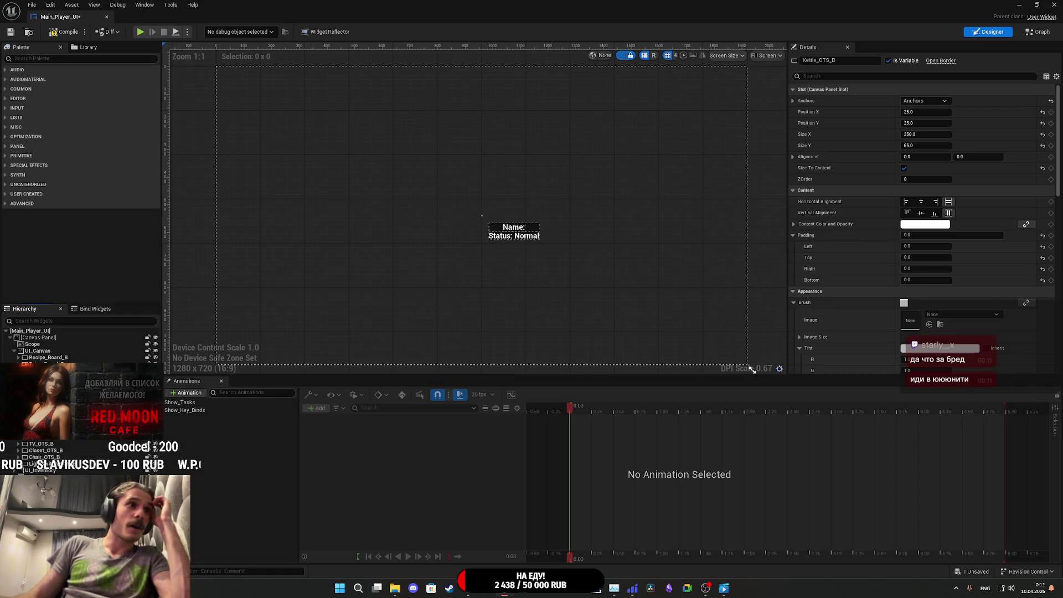
{"action": "left_click", "coordinate": [45, 442]}
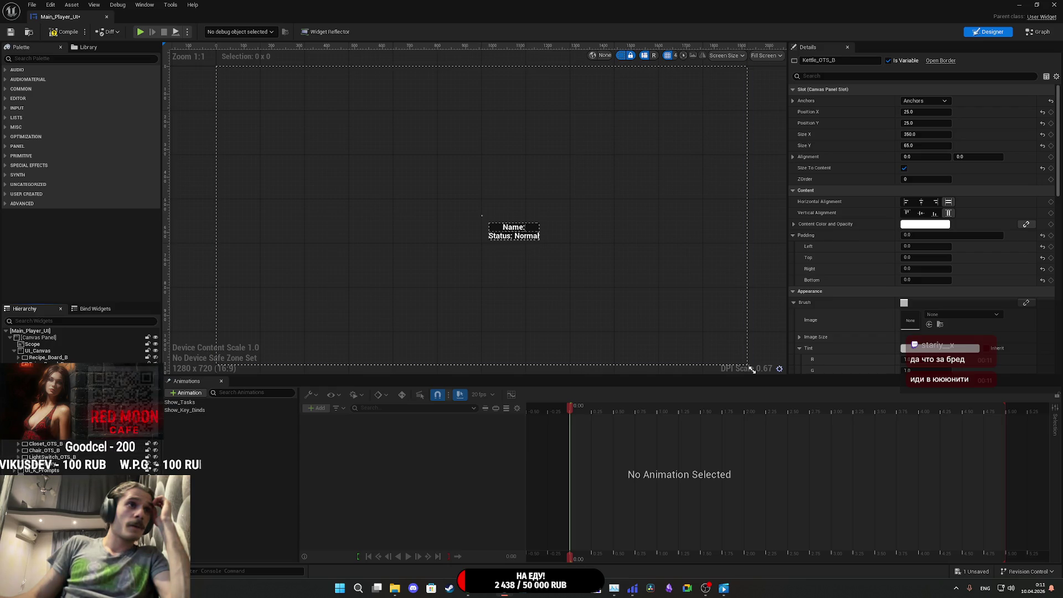
{"action": "scroll", "coordinate": [46, 441], "scroll_direction": "down", "scroll_amount": 1}
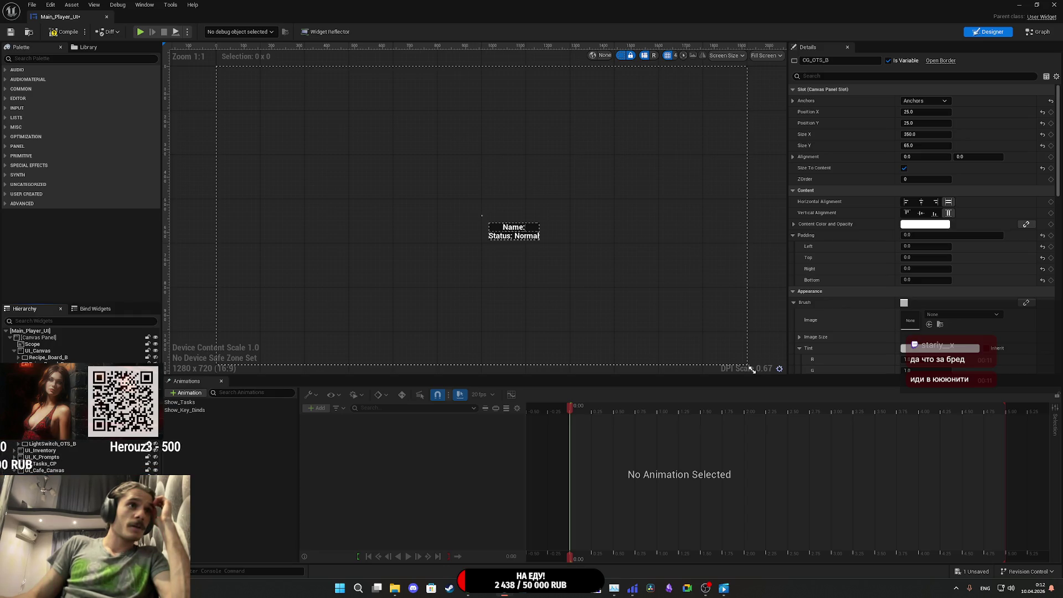
{"action": "left_click", "coordinate": [155, 402]}
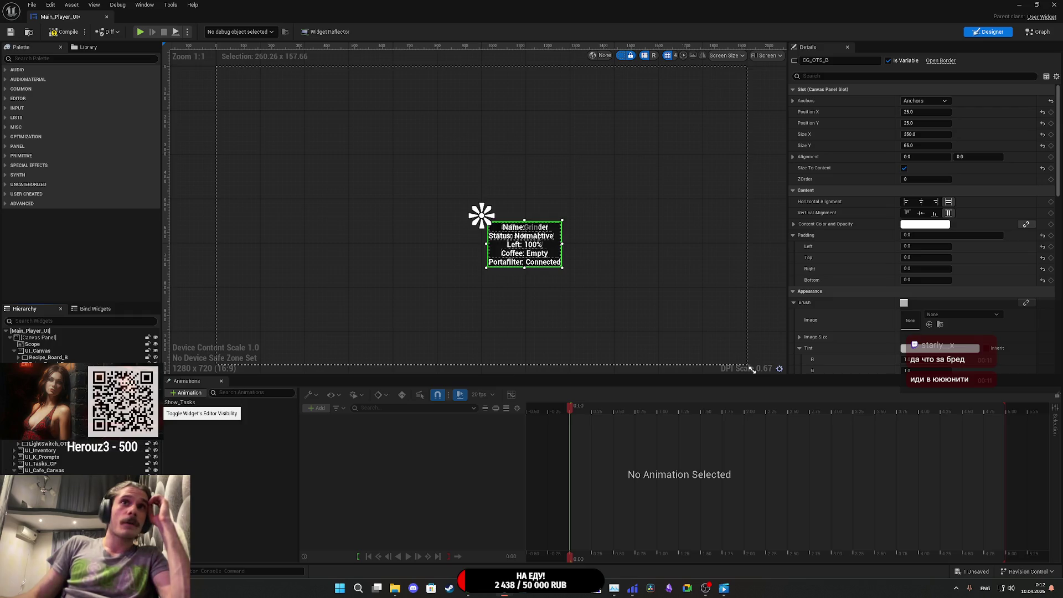
{"action": "left_click", "coordinate": [155, 401]}
{"action": "left_click_drag", "start_coordinate": [26, 472], "coordinate": [26, 471]}
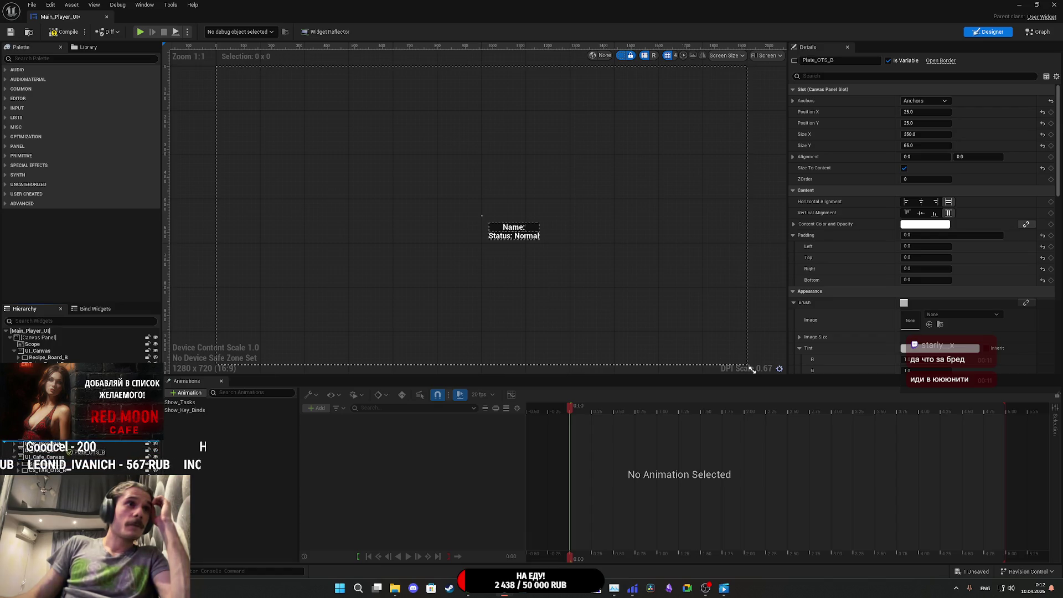
{"action": "left_click_drag", "start_coordinate": [26, 454], "coordinate": [39, 461]}
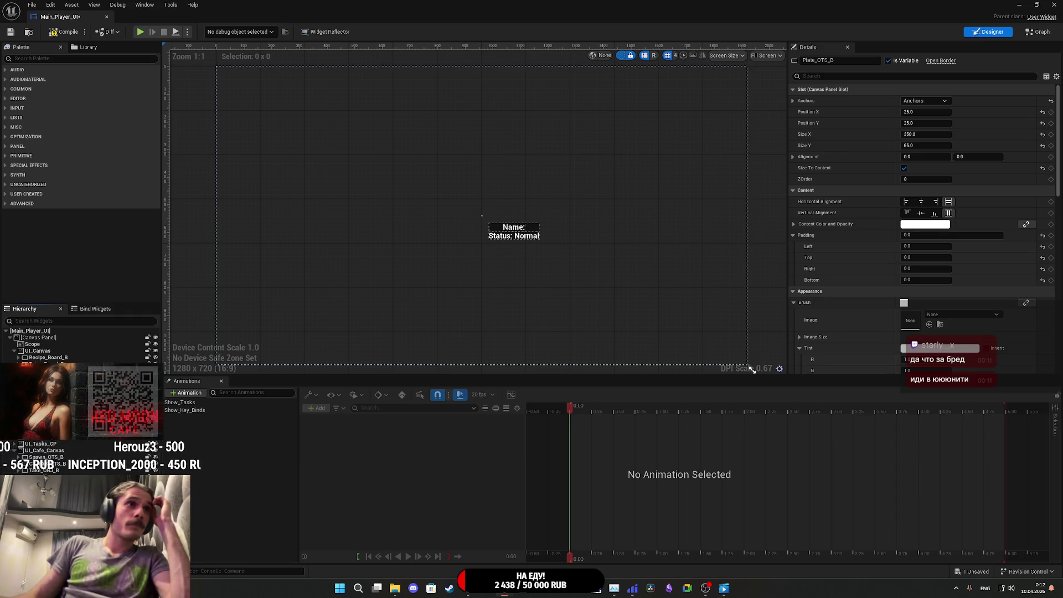
{"action": "key", "text": "Down"}
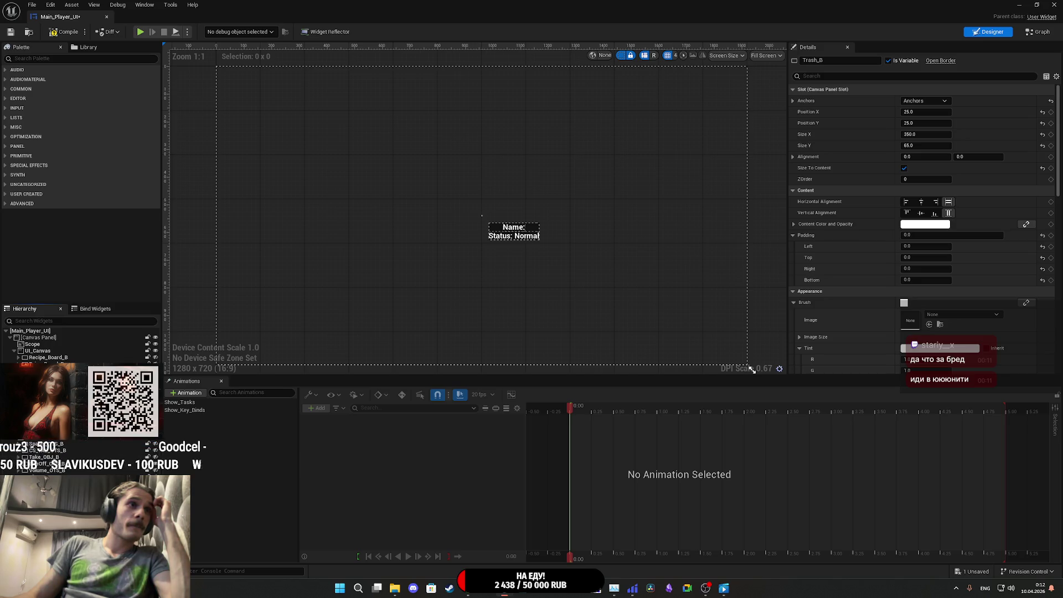
{"action": "key", "text": "Down"}
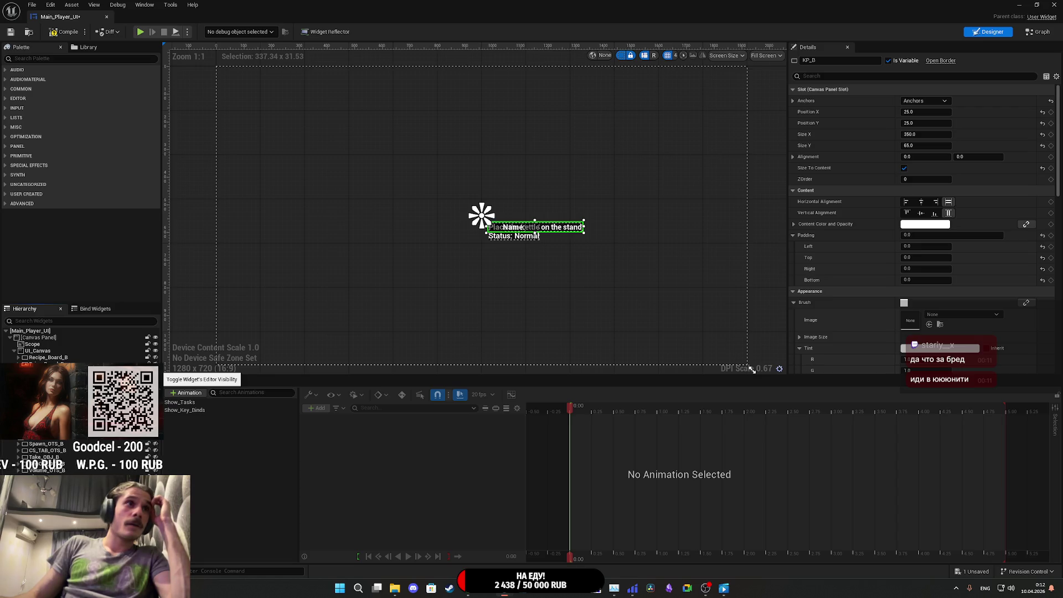
{"action": "scroll", "coordinate": [502, 250], "scroll_direction": "up", "scroll_amount": 2}
{"action": "scroll", "coordinate": [503, 250], "scroll_direction": "up", "scroll_amount": 3}
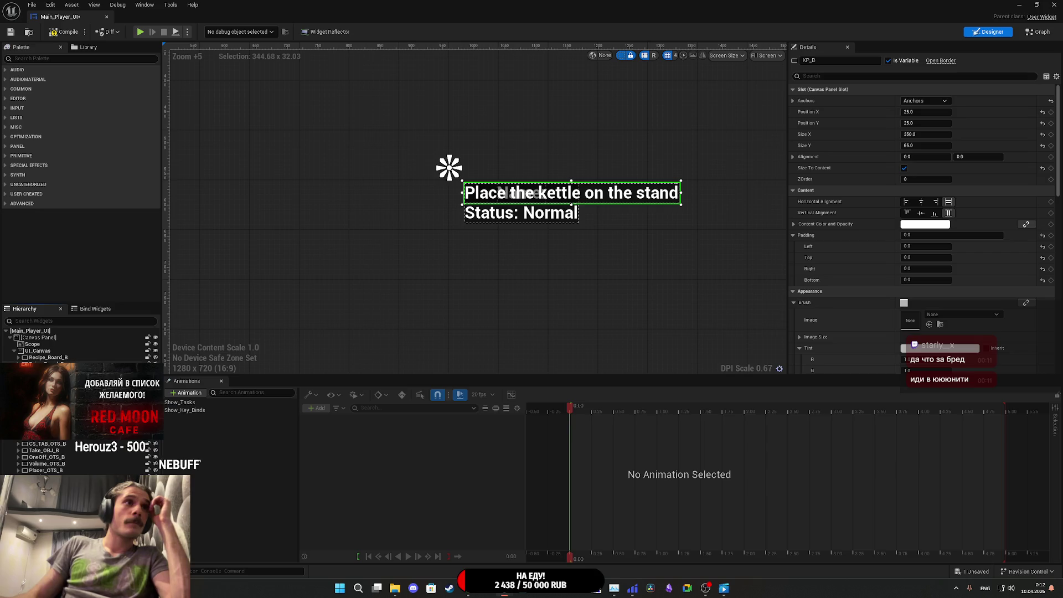
{"action": "left_click", "coordinate": [47, 364]}
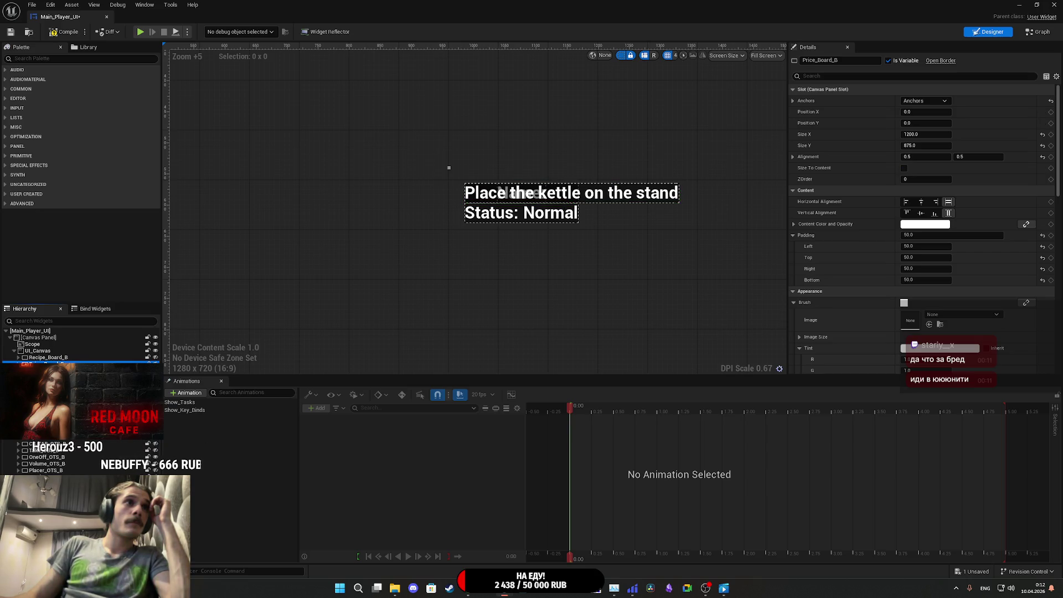
{"action": "left_click", "coordinate": [48, 357]}
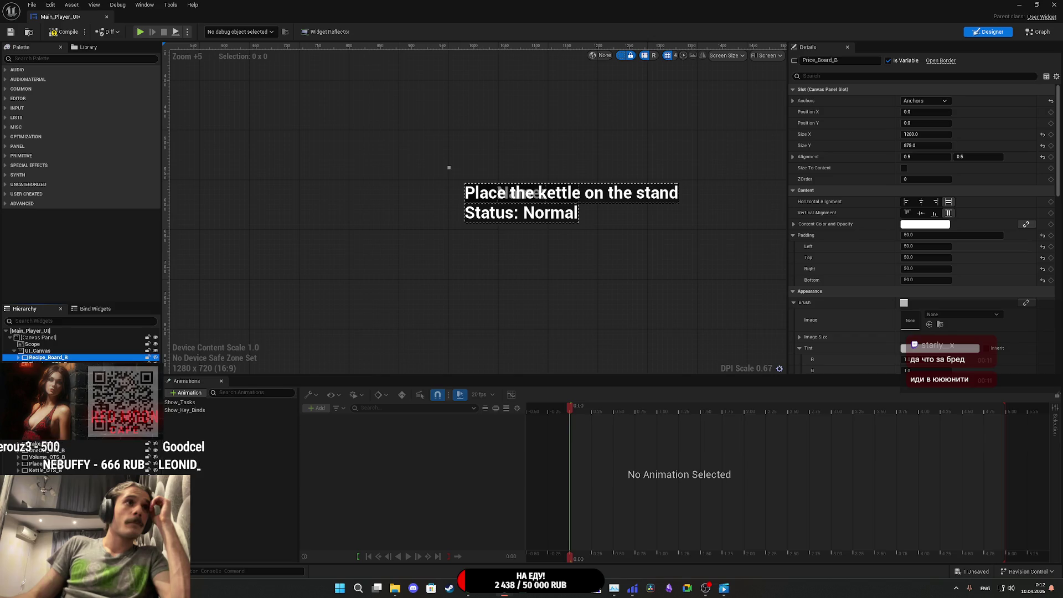
{"action": "scroll", "coordinate": [48, 358], "scroll_direction": "down", "scroll_amount": 1}
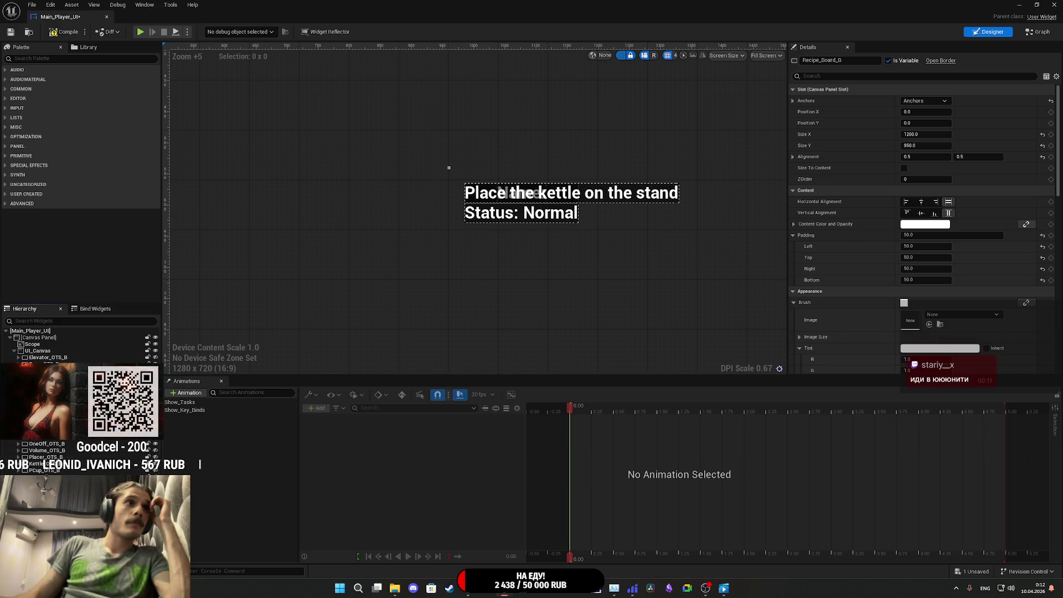
{"action": "left_click", "coordinate": [41, 353]}
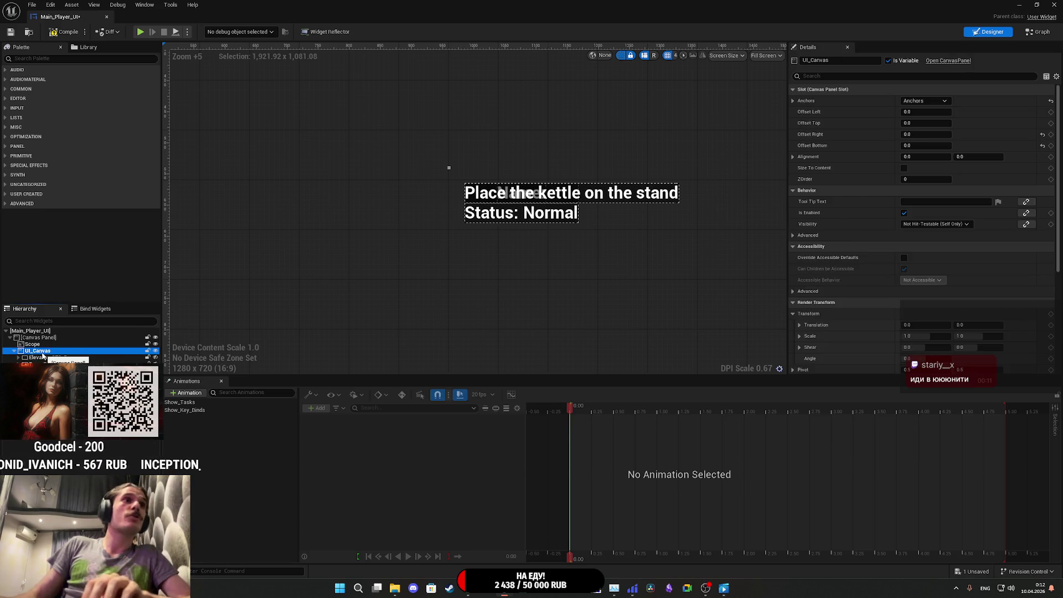
- Rename the UI_Canvas panel to UI_Other and bring up Main_Player_UI's Event Graph
{"action": "key", "text": "F2"}
{"action": "type", "text": "UI_"}
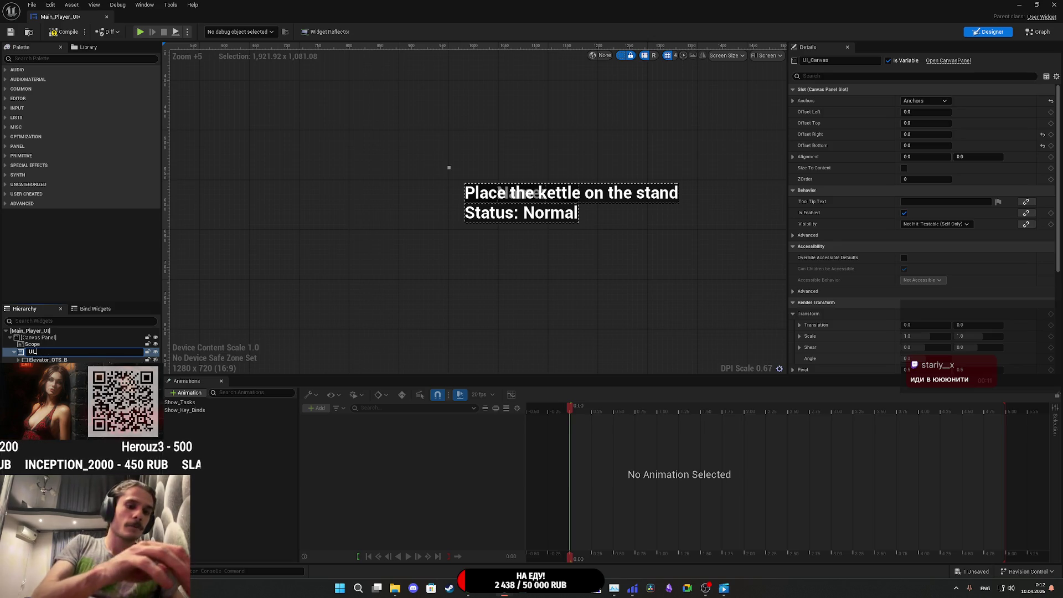
{"action": "type", "text": "OTHER"}
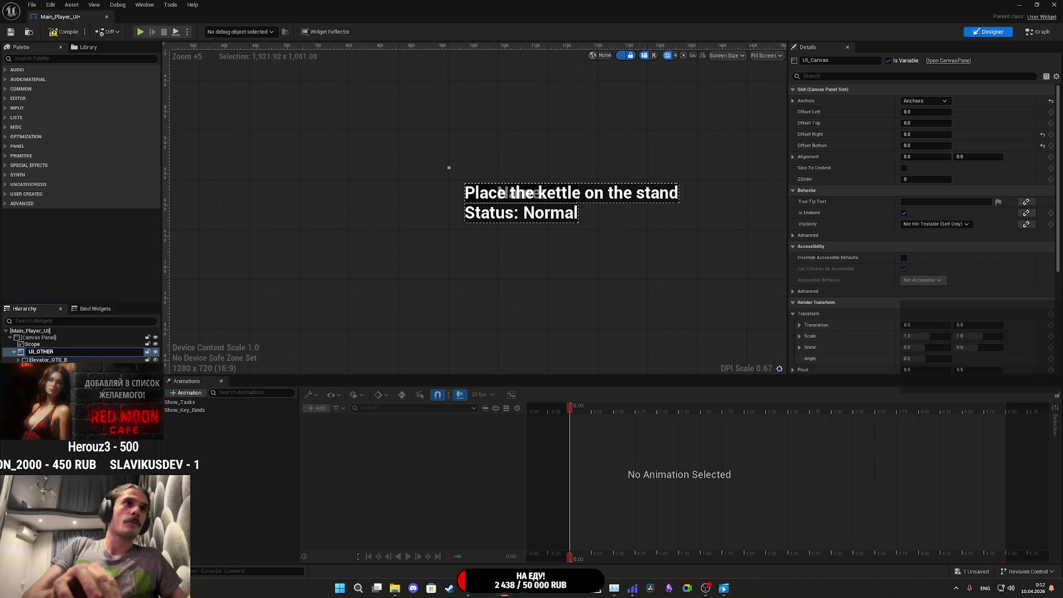
{"action": "key", "text": "BackSpace"}
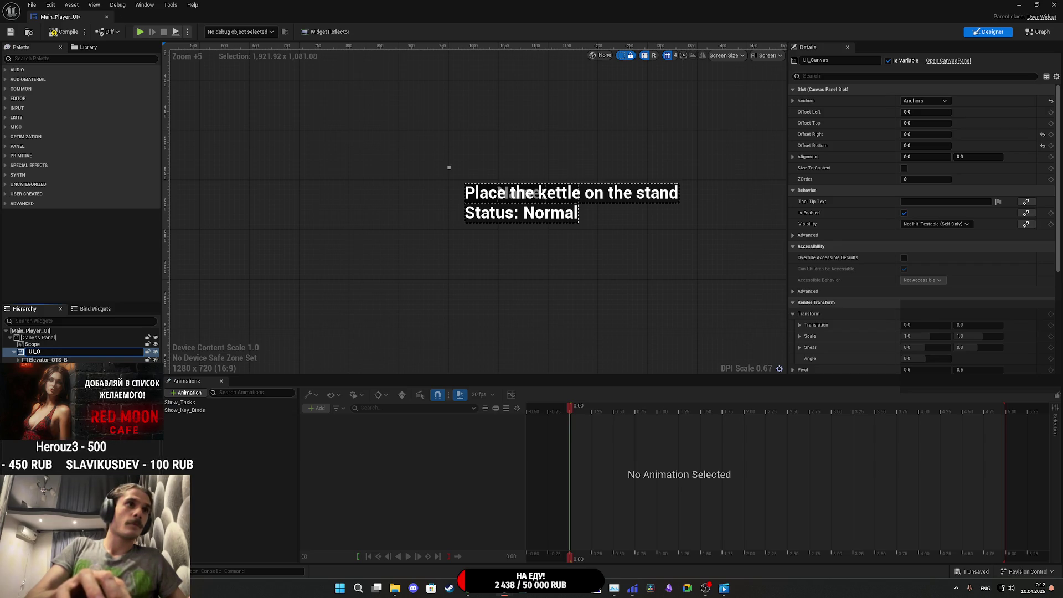
{"action": "key", "text": "Return"}
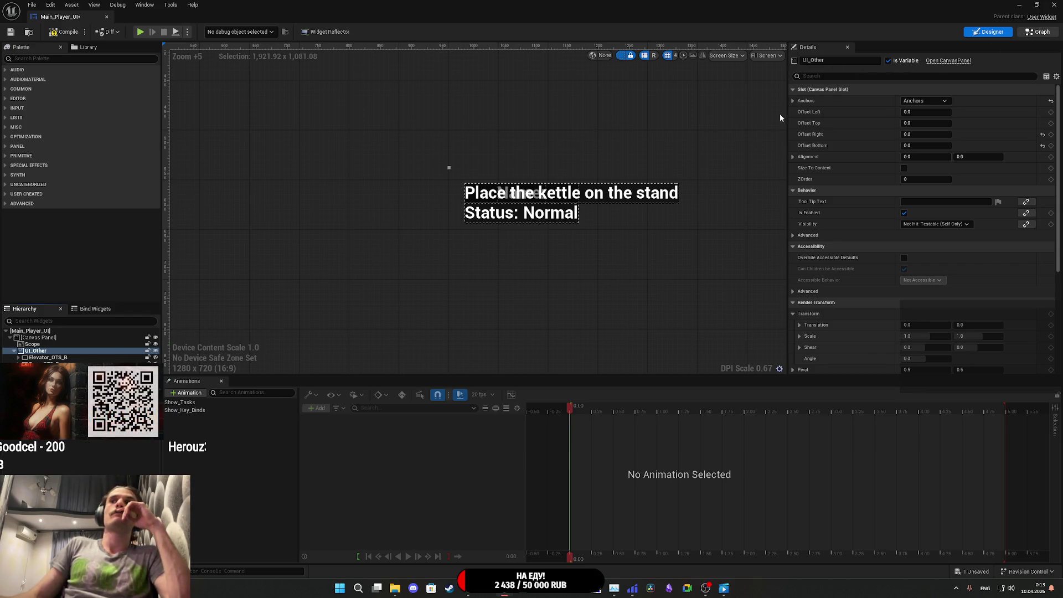
{"action": "key", "text": "shift+F4"}
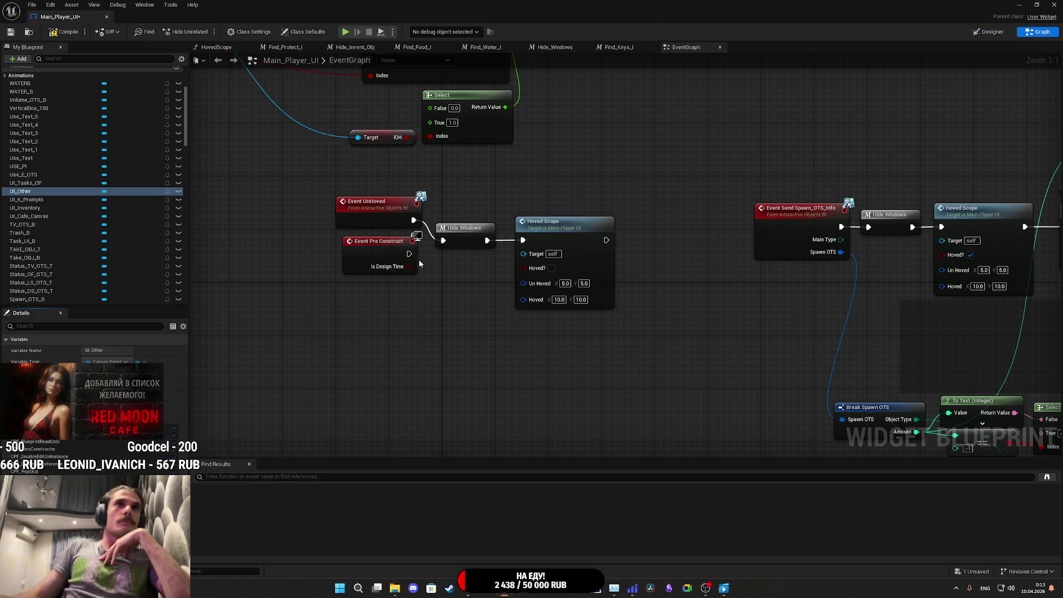
- Connect Event Pre Construct's exec output to the Hide Windows node
{"action": "left_click_drag", "start_coordinate": [409, 254], "coordinate": [443, 241]}
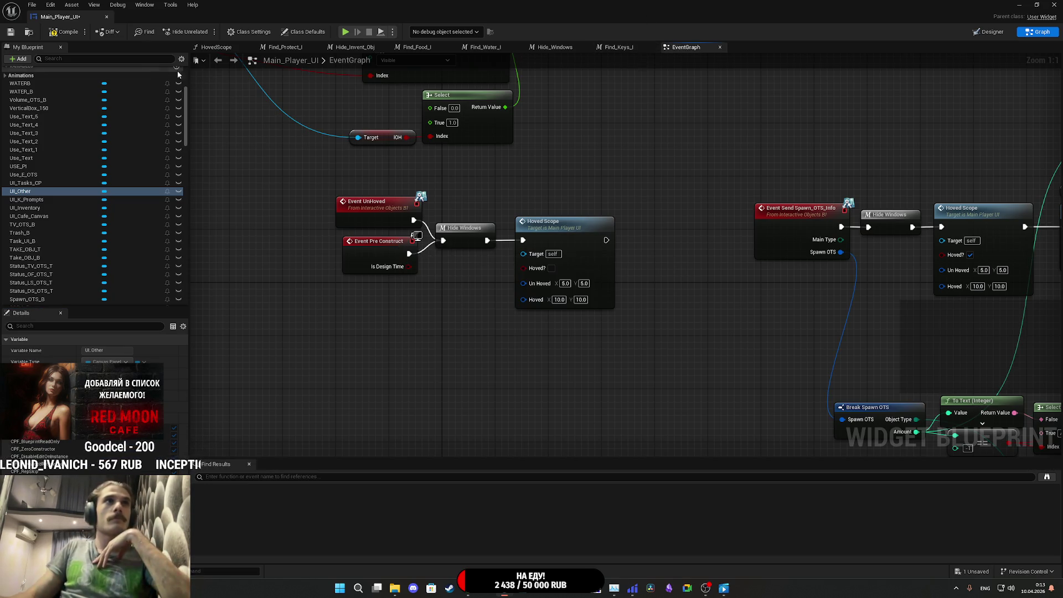
- Compile and save the Main_Player_UI blueprint
{"action": "left_click", "coordinate": [9, 33]}
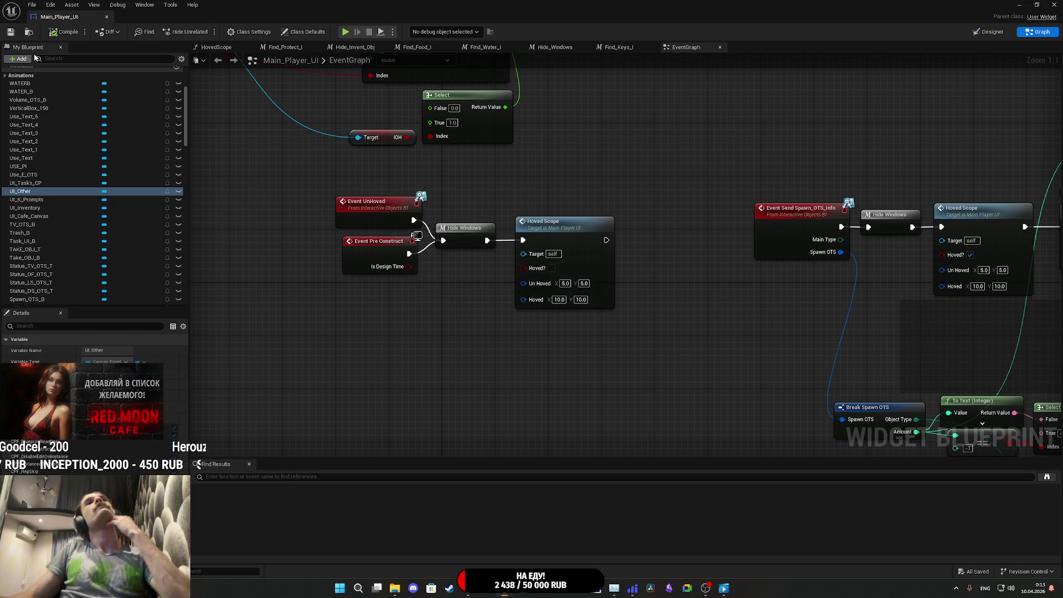